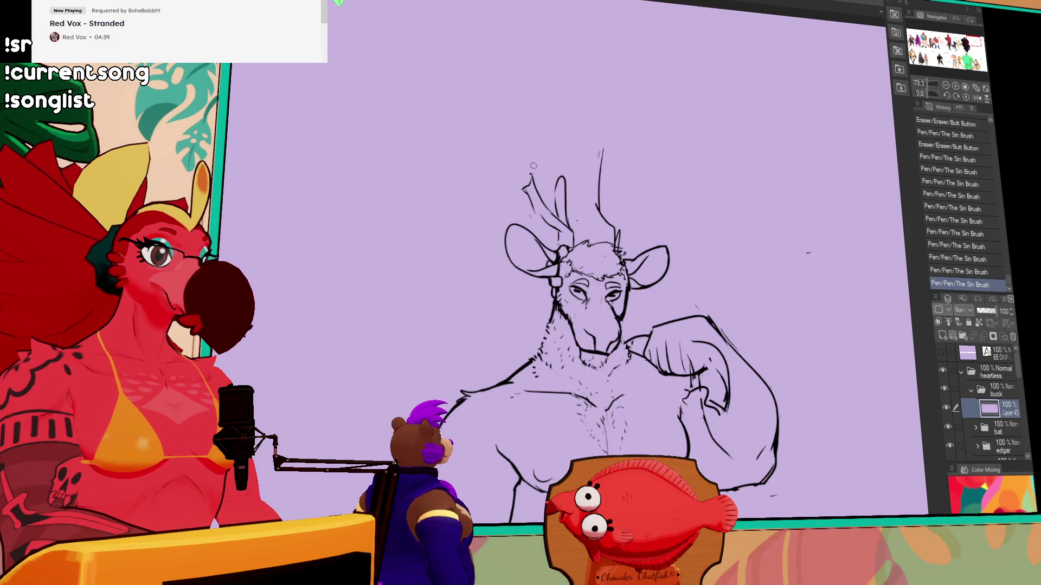
# Redraw the antler tip, curved prong and vertical antler line, then switch to the next open canvas.
pyautogui.moveTo(525, 189); pyautogui.dragTo(536, 194)
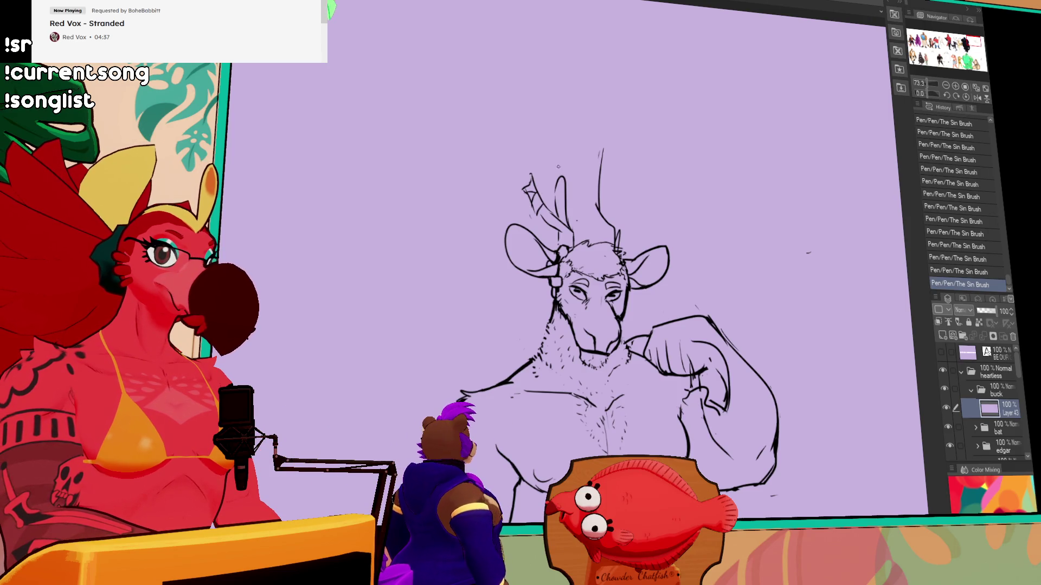
pyautogui.moveTo(617, 228)
pyautogui.mouseDown()
pyautogui.moveTo(612, 177)
pyautogui.moveTo(606, 223)
pyautogui.moveTo(599, 213)
pyautogui.mouseUp()
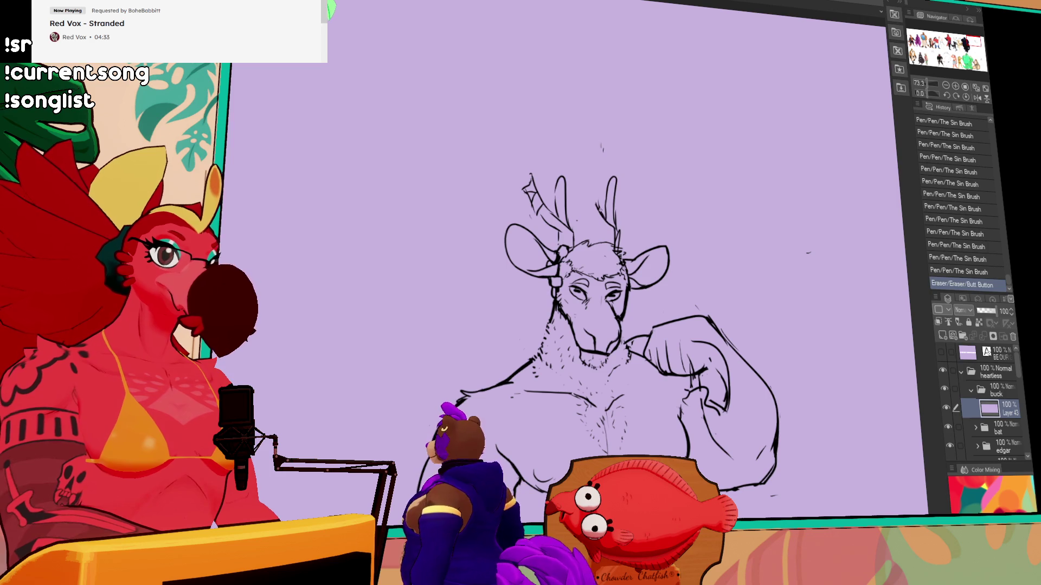
pyautogui.moveTo(595, 159); pyautogui.dragTo(596, 211)
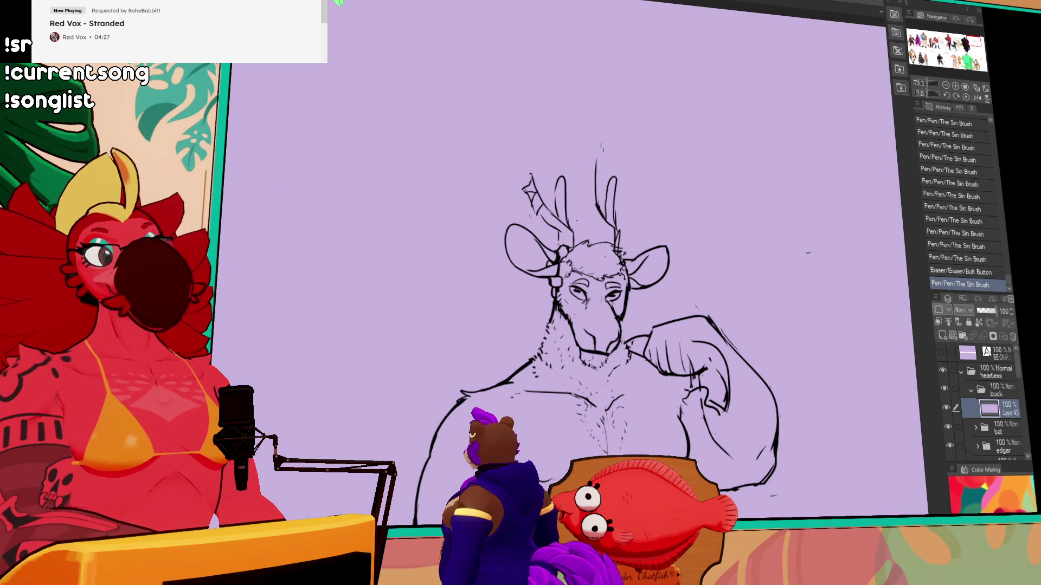
pyautogui.hotkey('ctrl', 'Tab')
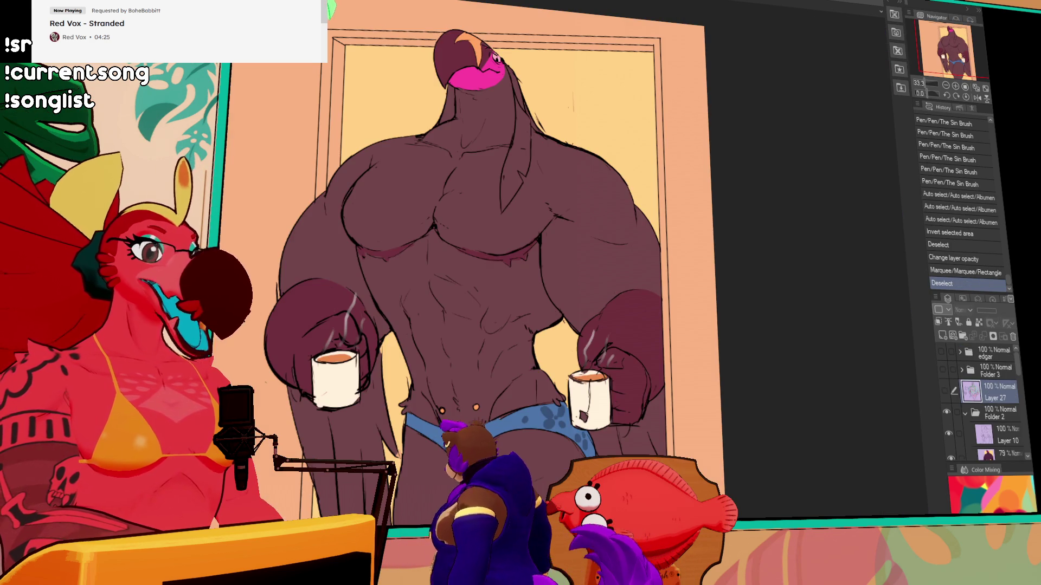
# Hide the Folder 2 and Folder 3 layers and show the edgar folder, panning over the artwork.
pyautogui.click(948, 411)
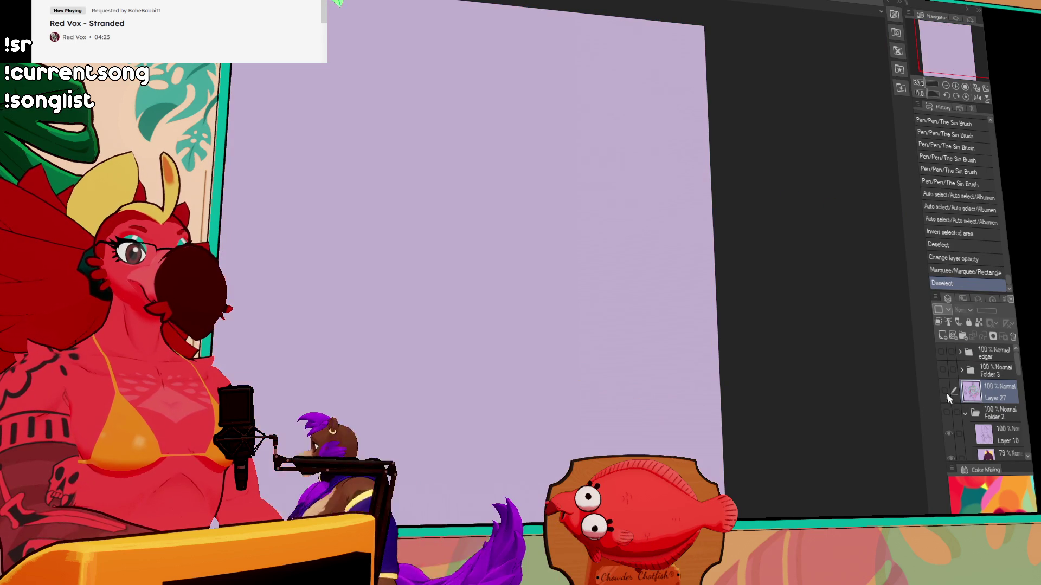
pyautogui.click(944, 371)
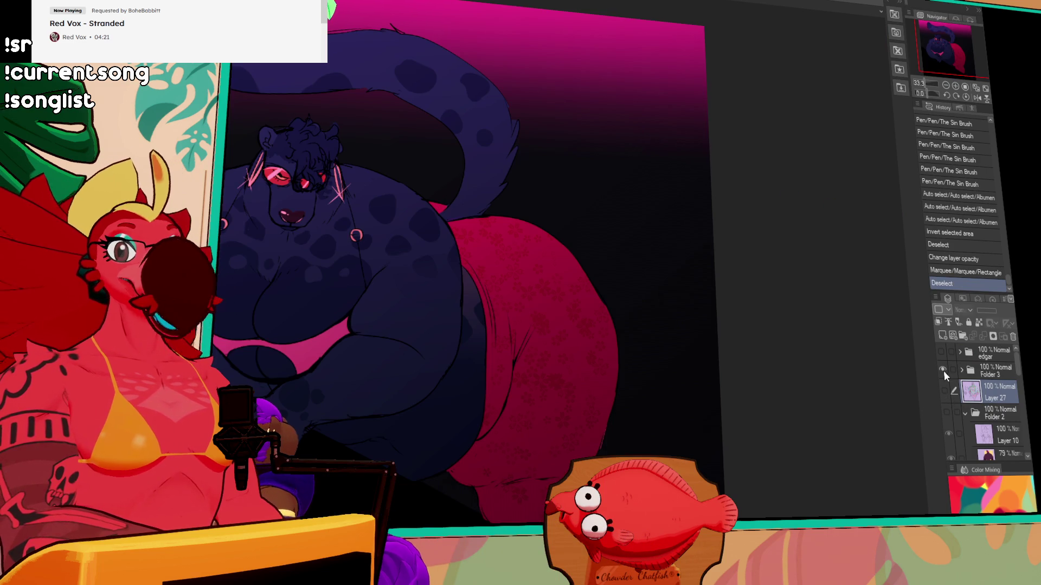
pyautogui.scroll(3, 410, 382)
pyautogui.moveTo(559, 371); pyautogui.dragTo(576, 407)
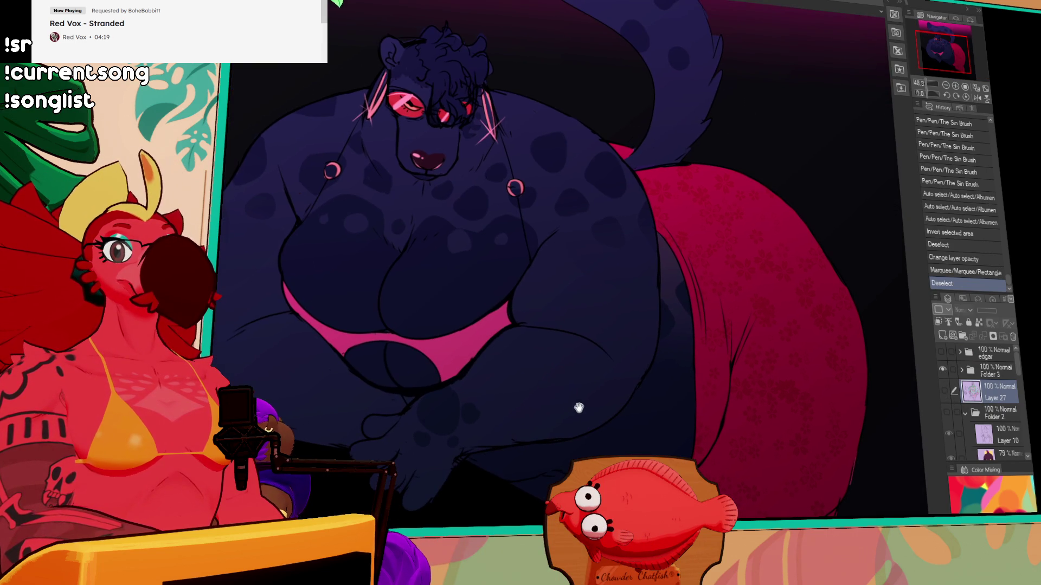
pyautogui.click(941, 369)
pyautogui.click(941, 351)
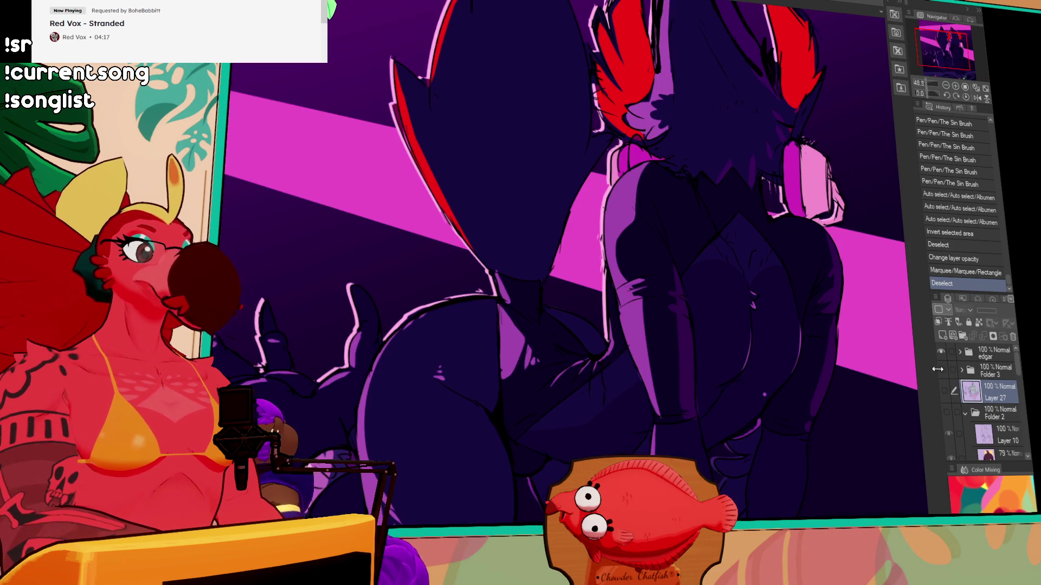
pyautogui.scroll(-2, 629, 312)
pyautogui.scroll(-2, 629, 312)
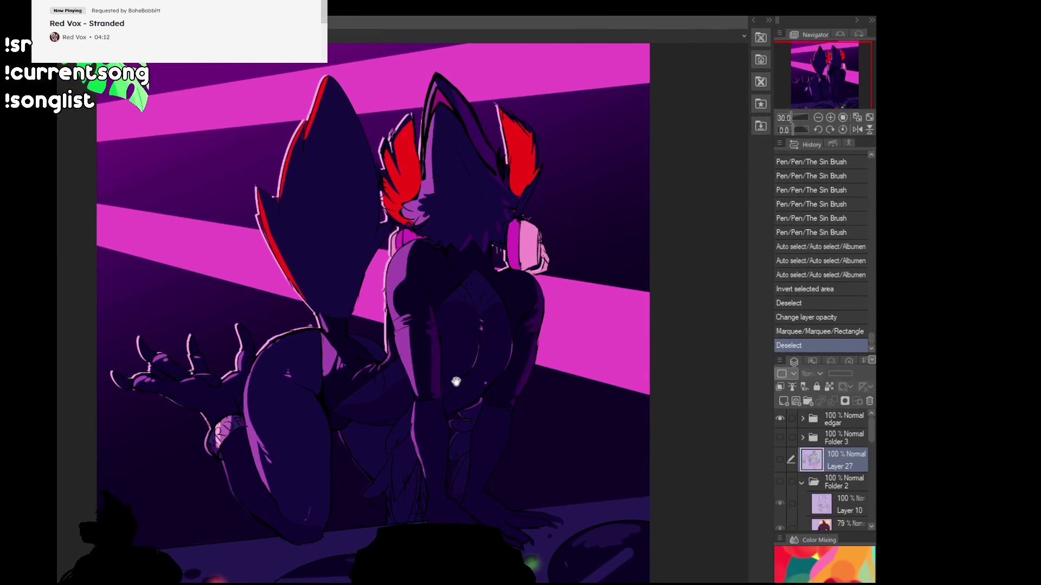
pyautogui.moveTo(456, 382); pyautogui.dragTo(472, 382)
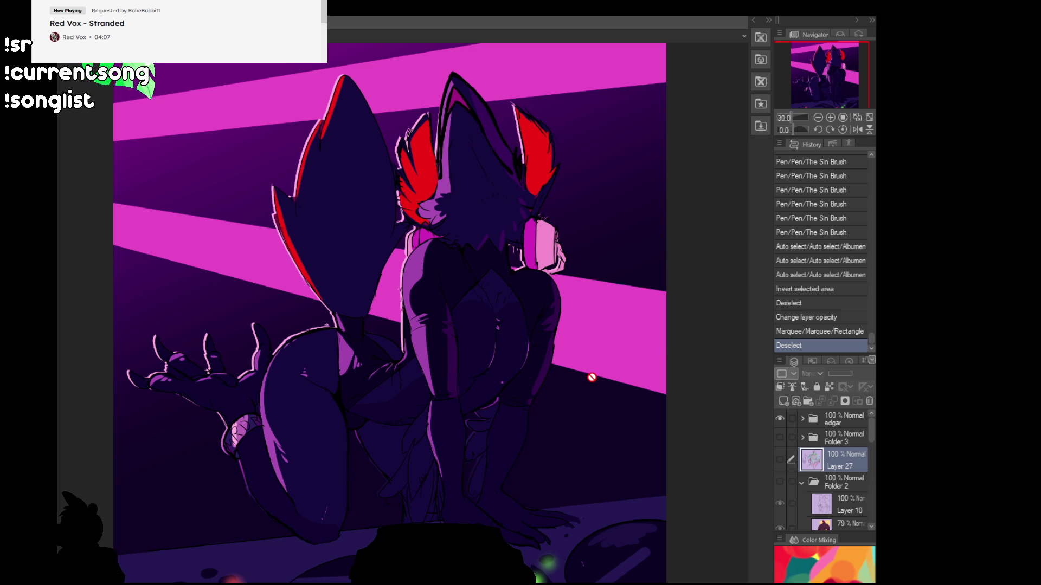
# Pan the canvas view right and up.
pyautogui.moveTo(510, 399); pyautogui.dragTo(531, 383)
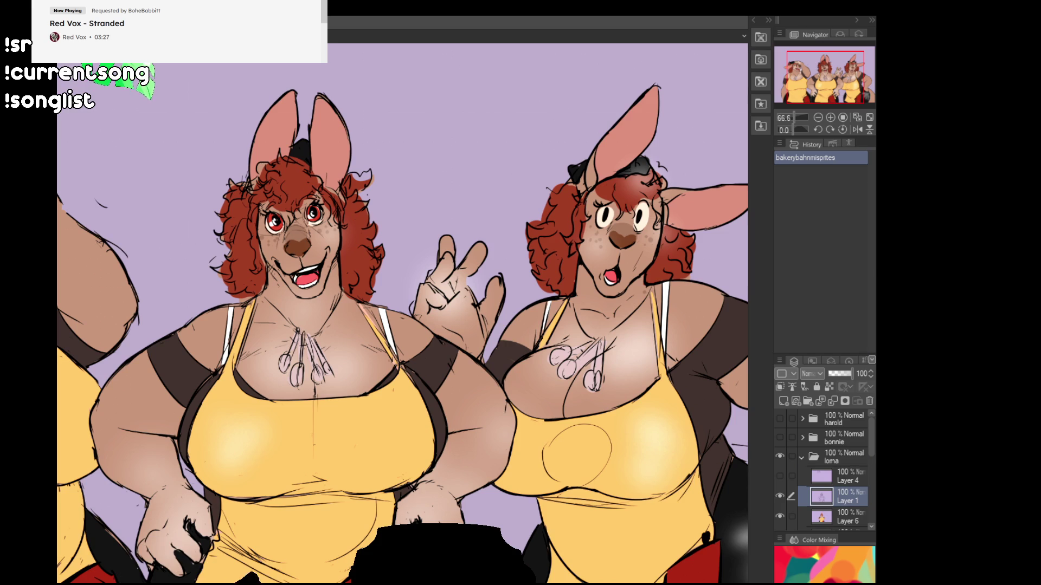
# Start Scale/Rotate on the current layer's artwork with Ctrl+T.
pyautogui.hotkey('ctrl', 't')
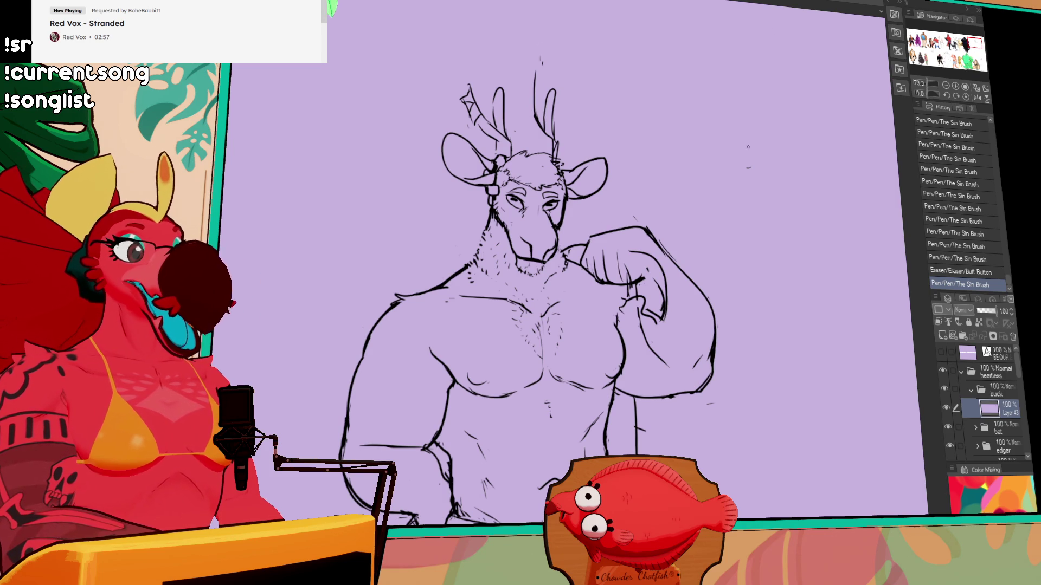
# Touch up the raised arm's lines and recentre the sketch in view.
pyautogui.moveTo(643, 264)
pyautogui.mouseDown()
pyautogui.moveTo(637, 279)
pyautogui.moveTo(629, 274)
pyautogui.mouseUp()
pyautogui.moveTo(632, 263); pyautogui.dragTo(629, 258)
pyautogui.moveTo(715, 243)
pyautogui.mouseDown()
pyautogui.moveTo(716, 233)
pyautogui.moveTo(752, 234)
pyautogui.mouseUp()
pyautogui.moveTo(713, 270)
pyautogui.mouseDown()
pyautogui.moveTo(743, 230)
pyautogui.moveTo(764, 256)
pyautogui.mouseUp()
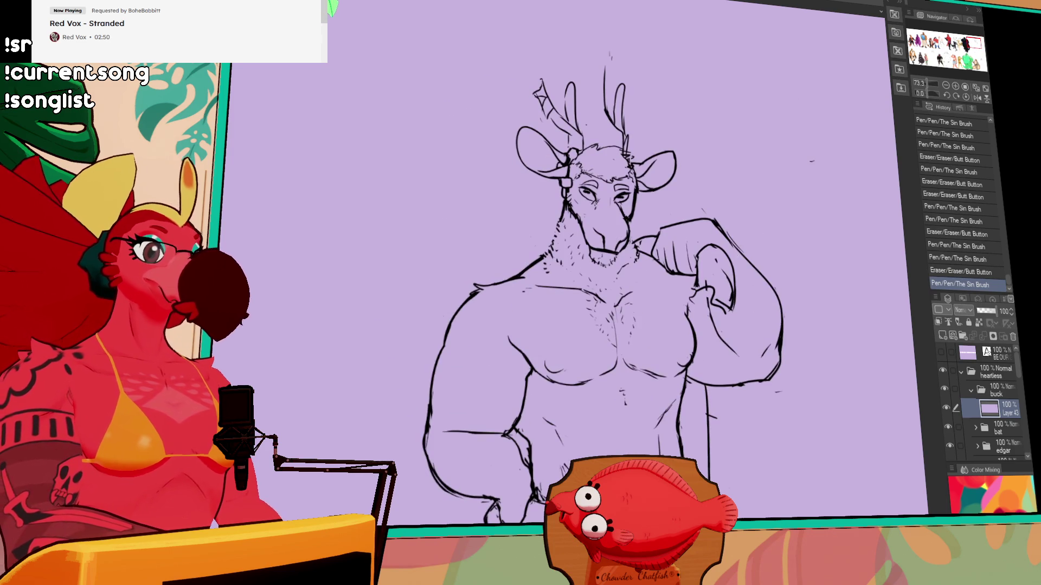
pyautogui.moveTo(748, 297); pyautogui.dragTo(629, 244)
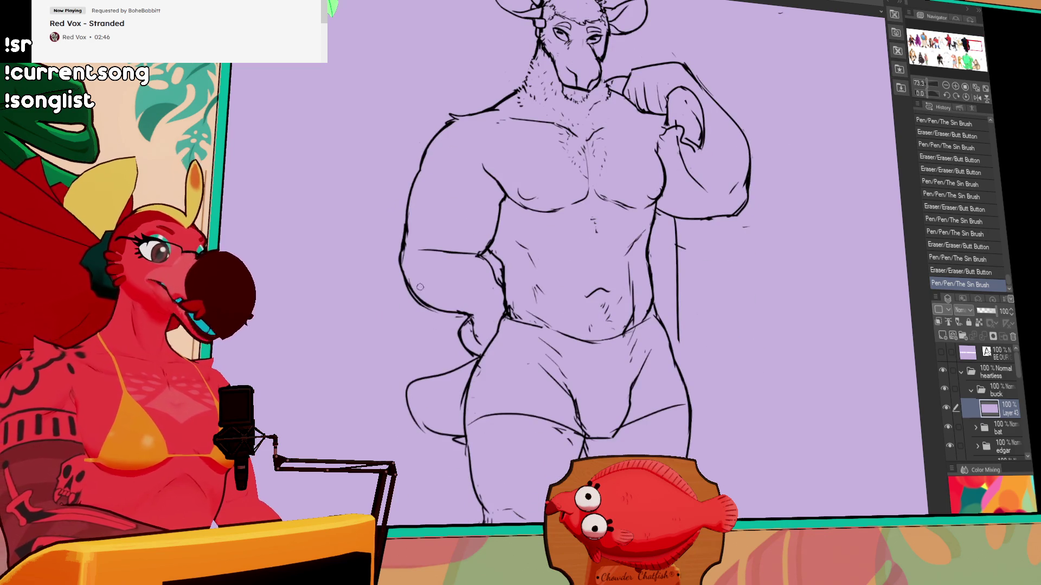
# Touch up the left arm outline and add strokes along the right arm outline.
pyautogui.moveTo(427, 288); pyautogui.dragTo(411, 291)
pyautogui.moveTo(405, 254); pyautogui.dragTo(404, 235)
pyautogui.moveTo(727, 125); pyautogui.dragTo(747, 187)
pyautogui.moveTo(729, 130); pyautogui.dragTo(738, 151)
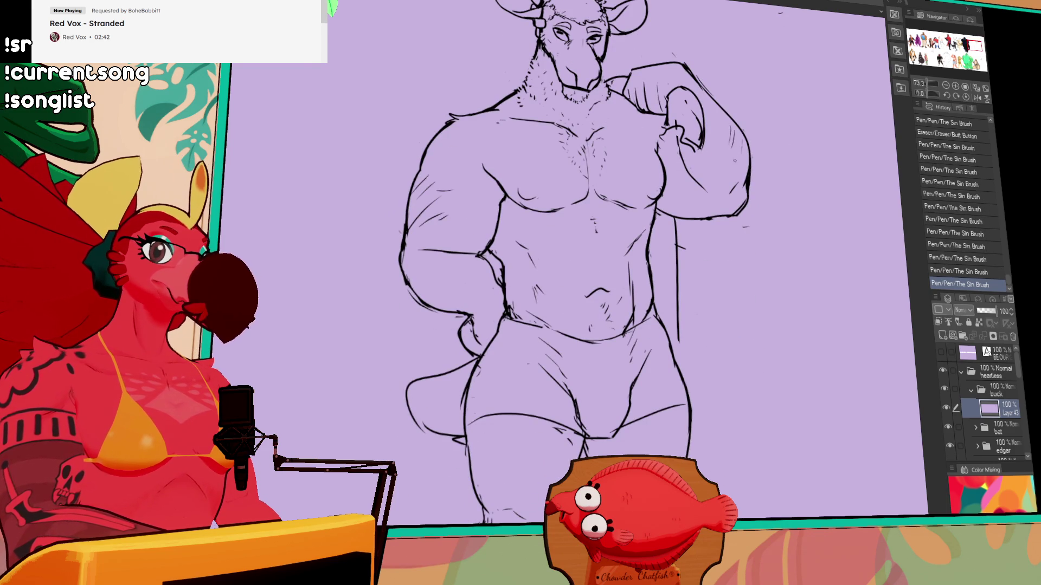
pyautogui.moveTo(724, 244); pyautogui.dragTo(720, 148)
# Add a short stroke near the navel and try a neck stroke, undoing it.
pyautogui.moveTo(590, 171); pyautogui.dragTo(597, 177)
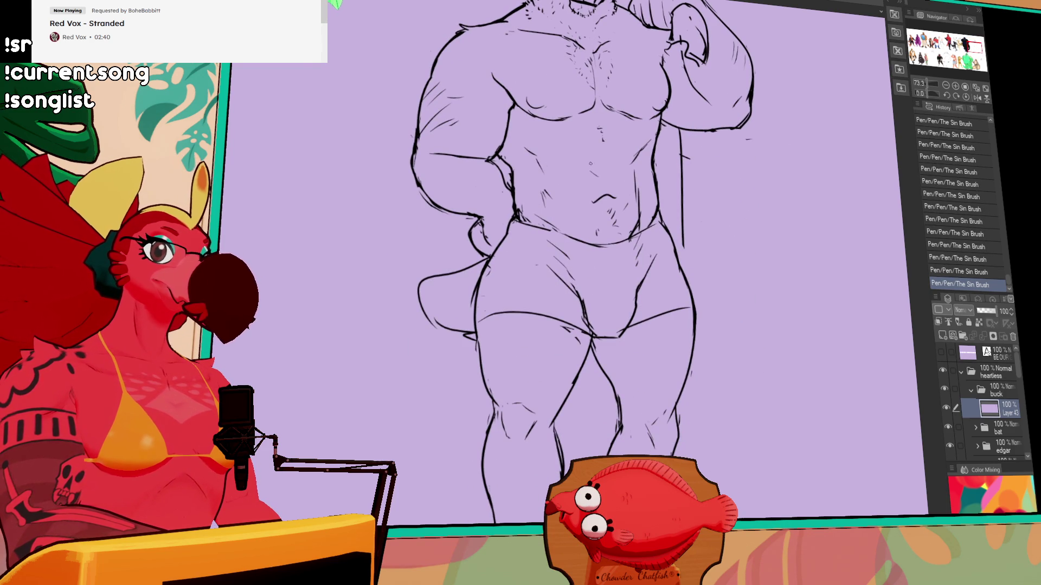
pyautogui.moveTo(651, 94)
pyautogui.mouseDown()
pyautogui.moveTo(628, 176)
pyautogui.moveTo(638, 238)
pyautogui.mouseUp()
pyautogui.moveTo(525, 97); pyautogui.dragTo(501, 146)
pyautogui.hotkey('ctrl', 'z')
pyautogui.hotkey('ctrl', 'y')
pyautogui.hotkey('ctrl', 'z')
pyautogui.moveTo(740, 267); pyautogui.dragTo(732, 191)
# Add small strokes around the abdomen and redraw the tail outline.
pyautogui.moveTo(585, 238); pyautogui.dragTo(578, 241)
pyautogui.moveTo(669, 208); pyautogui.dragTo(668, 310)
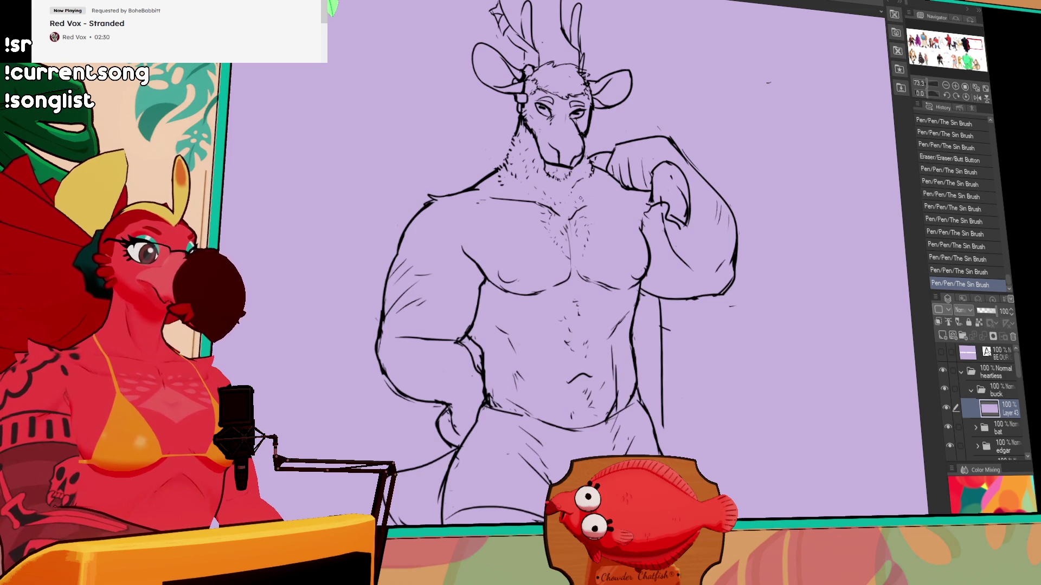
pyautogui.moveTo(656, 379); pyautogui.dragTo(653, 199)
pyautogui.moveTo(436, 330)
pyautogui.mouseDown()
pyautogui.moveTo(393, 302)
pyautogui.moveTo(447, 324)
pyautogui.mouseUp()
pyautogui.hotkey('ctrl', 'z')
pyautogui.hotkey('ctrl', 'z')
pyautogui.moveTo(392, 302)
pyautogui.mouseDown()
pyautogui.moveTo(444, 311)
pyautogui.moveTo(434, 328)
pyautogui.moveTo(446, 331)
pyautogui.mouseUp()
pyautogui.moveTo(592, 475)
pyautogui.mouseDown()
pyautogui.moveTo(584, 353)
pyautogui.moveTo(554, 302)
pyautogui.mouseUp()
# Redraw the left foot outline, the right lower leg, and the right foot's heel and toes.
pyautogui.moveTo(426, 403)
pyautogui.mouseDown()
pyautogui.moveTo(382, 444)
pyautogui.moveTo(421, 407)
pyautogui.mouseUp()
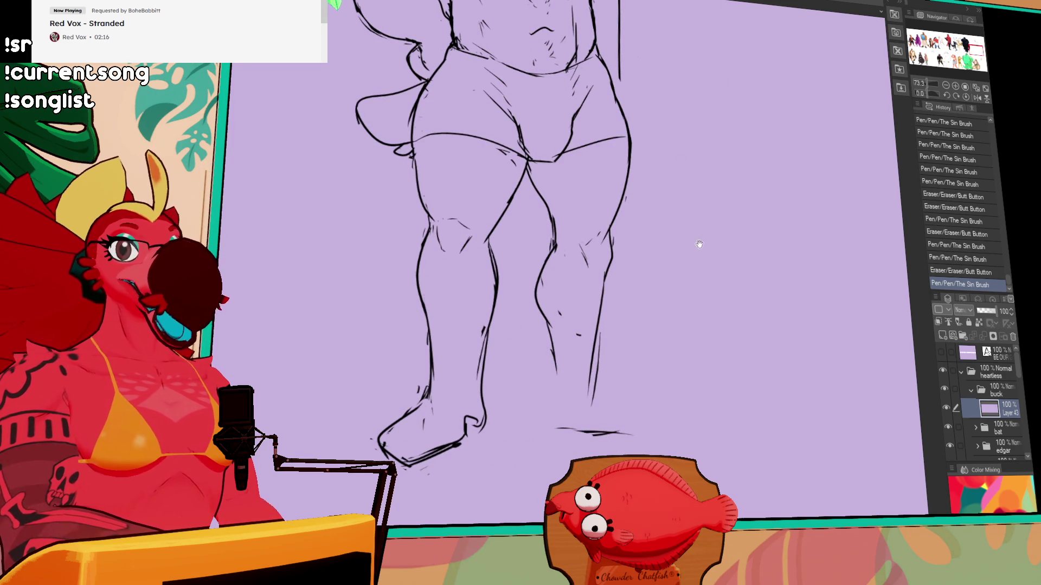
pyautogui.moveTo(703, 232); pyautogui.dragTo(703, 222)
pyautogui.moveTo(551, 324); pyautogui.dragTo(561, 408)
pyautogui.moveTo(548, 358)
pyautogui.mouseDown()
pyautogui.moveTo(561, 417)
pyautogui.moveTo(588, 439)
pyautogui.moveTo(578, 420)
pyautogui.mouseUp()
pyautogui.moveTo(566, 412); pyautogui.dragTo(576, 417)
pyautogui.moveTo(569, 412); pyautogui.dragTo(576, 416)
pyautogui.moveTo(570, 412)
pyautogui.mouseDown()
pyautogui.moveTo(607, 439)
pyautogui.moveTo(585, 407)
pyautogui.moveTo(590, 437)
pyautogui.moveTo(616, 446)
pyautogui.mouseUp()
pyautogui.moveTo(595, 410); pyautogui.dragTo(627, 441)
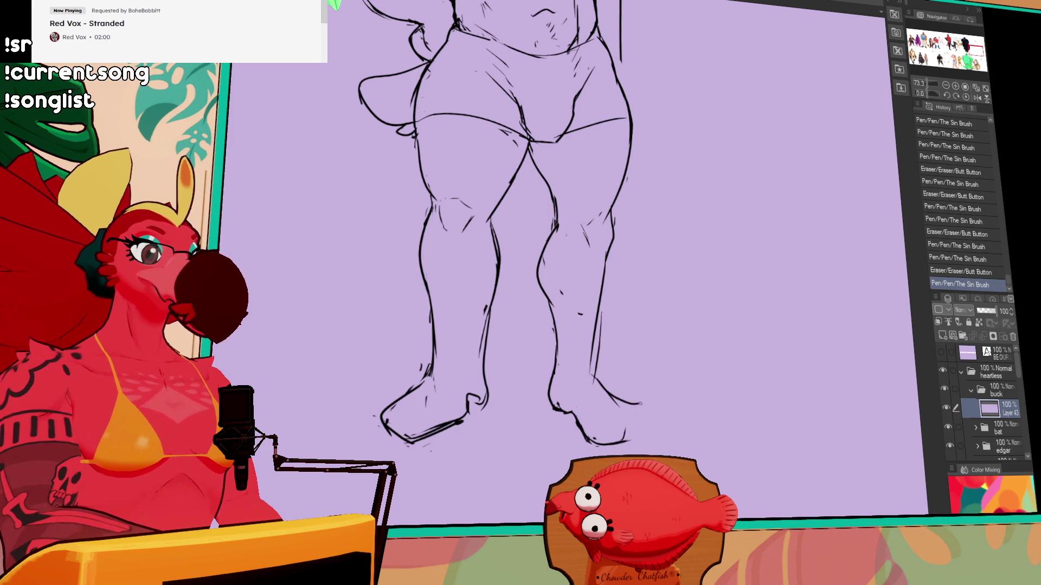
# Erase a small mark near the legs and redraw the right foot's toe and sole lines.
pyautogui.click(635, 413)
pyautogui.scroll(-1, 683, 314)
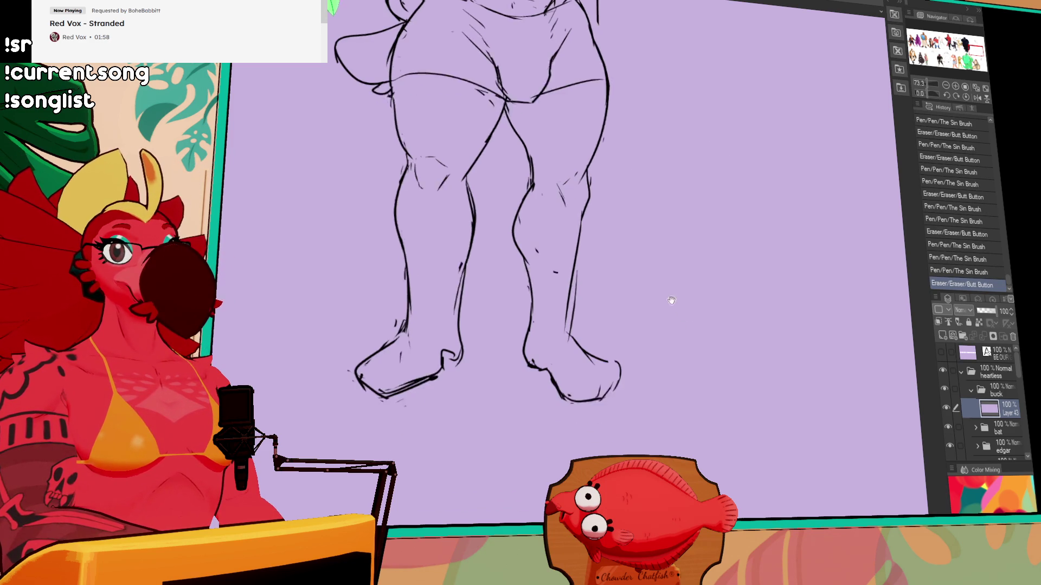
pyautogui.moveTo(553, 377); pyautogui.dragTo(596, 400)
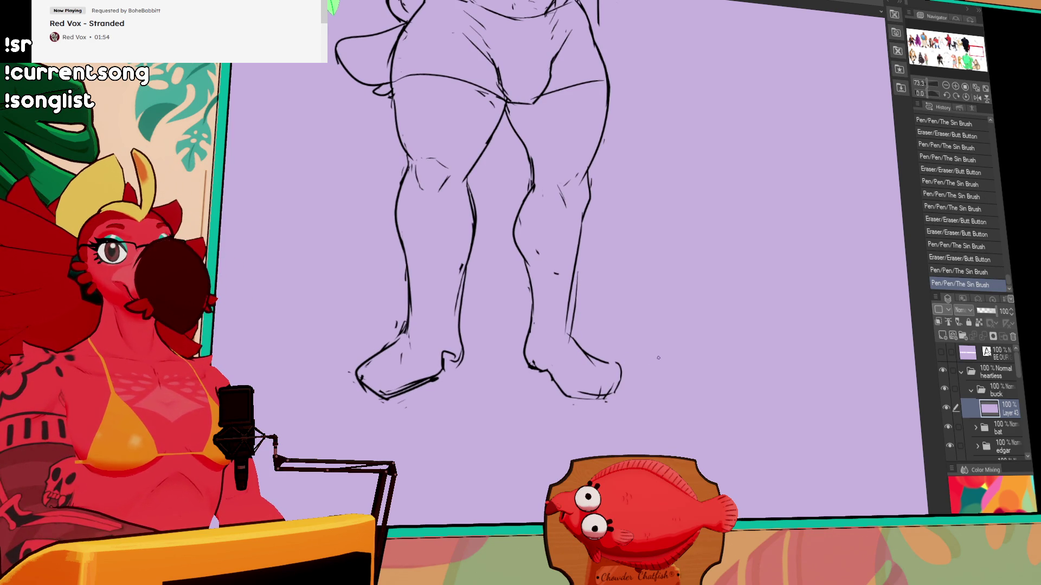
pyautogui.scroll(-1, 673, 363)
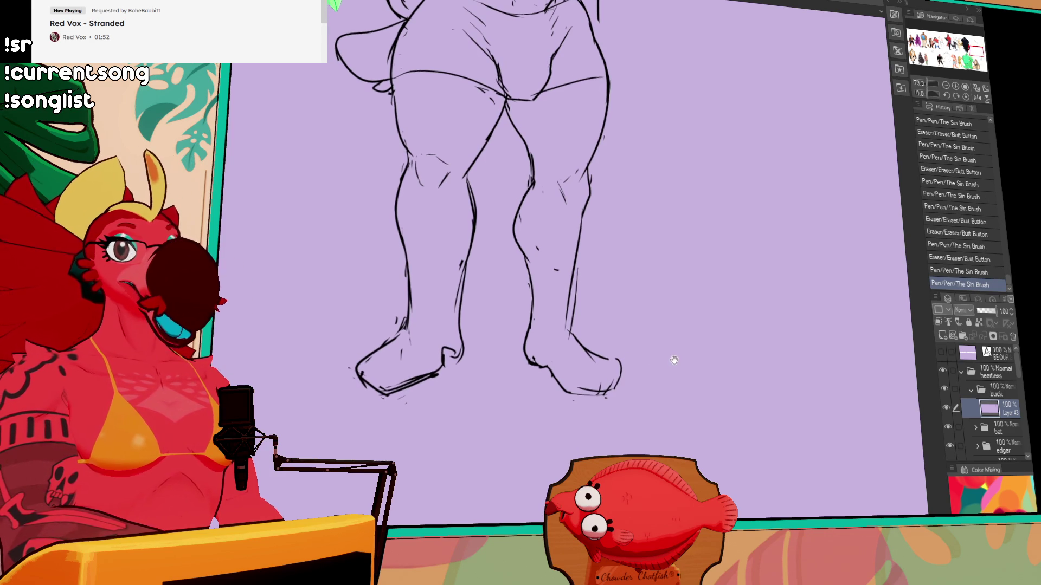
# Rework the right leg's outer contour down to the foot, erasing the old heel and contour lines.
pyautogui.moveTo(617, 363)
pyautogui.mouseDown()
pyautogui.moveTo(597, 345)
pyautogui.moveTo(613, 368)
pyautogui.mouseUp()
pyautogui.moveTo(577, 276)
pyautogui.mouseDown()
pyautogui.moveTo(583, 235)
pyautogui.moveTo(583, 253)
pyautogui.mouseUp()
pyautogui.moveTo(587, 198)
pyautogui.mouseDown()
pyautogui.moveTo(564, 327)
pyautogui.moveTo(577, 344)
pyautogui.mouseUp()
pyautogui.hotkey('ctrl', 'z')
pyautogui.moveTo(575, 325); pyautogui.dragTo(580, 358)
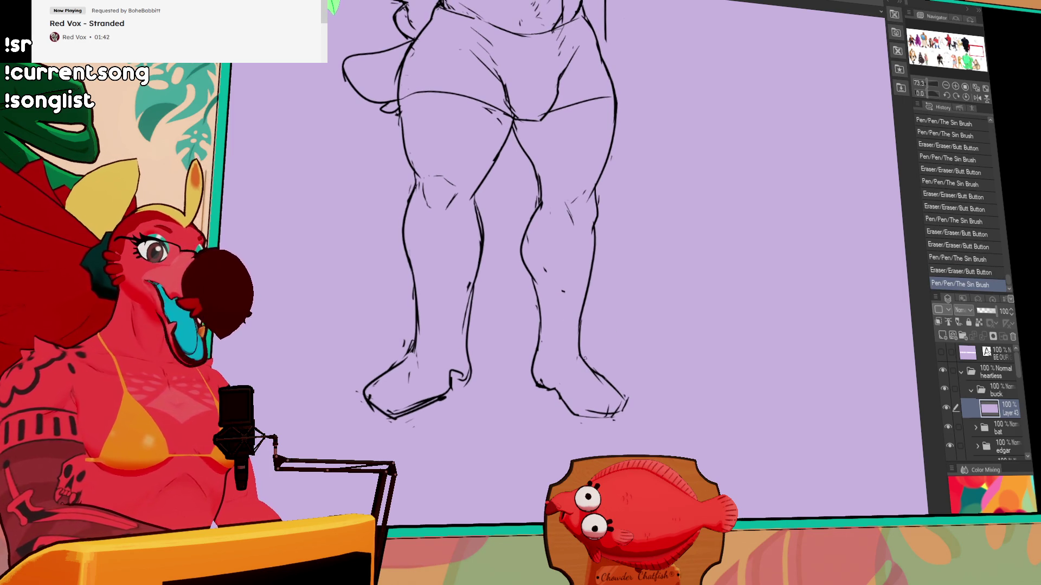
# Erase stray marks near the legs, clean up the left shin, and zoom out to the whole figure.
pyautogui.moveTo(545, 268); pyautogui.dragTo(562, 293)
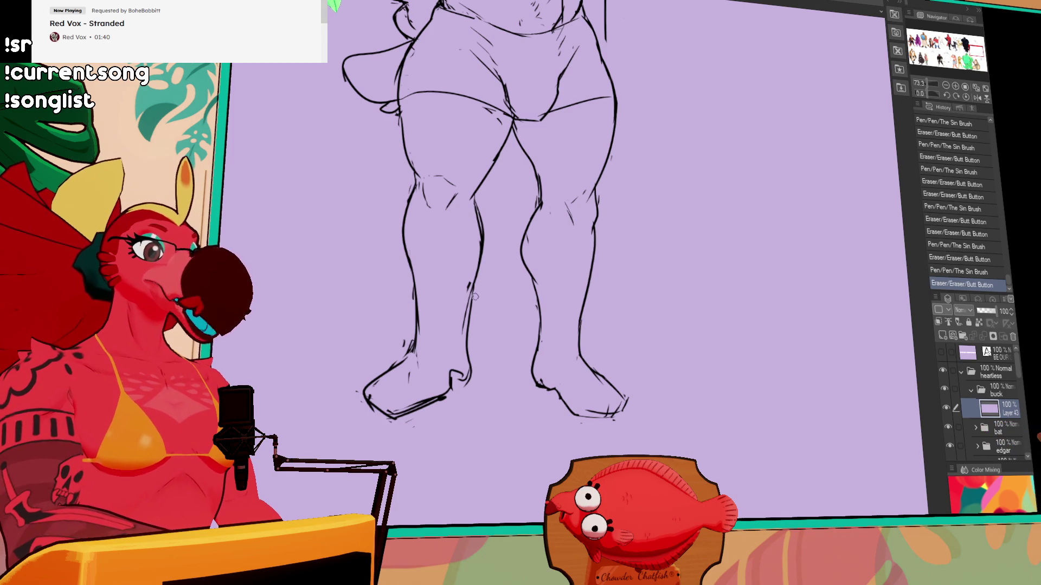
pyautogui.moveTo(469, 356); pyautogui.dragTo(489, 391)
pyautogui.moveTo(494, 317)
pyautogui.mouseDown()
pyautogui.moveTo(486, 355)
pyautogui.moveTo(491, 320)
pyautogui.moveTo(488, 333)
pyautogui.mouseUp()
pyautogui.moveTo(494, 318); pyautogui.dragTo(488, 361)
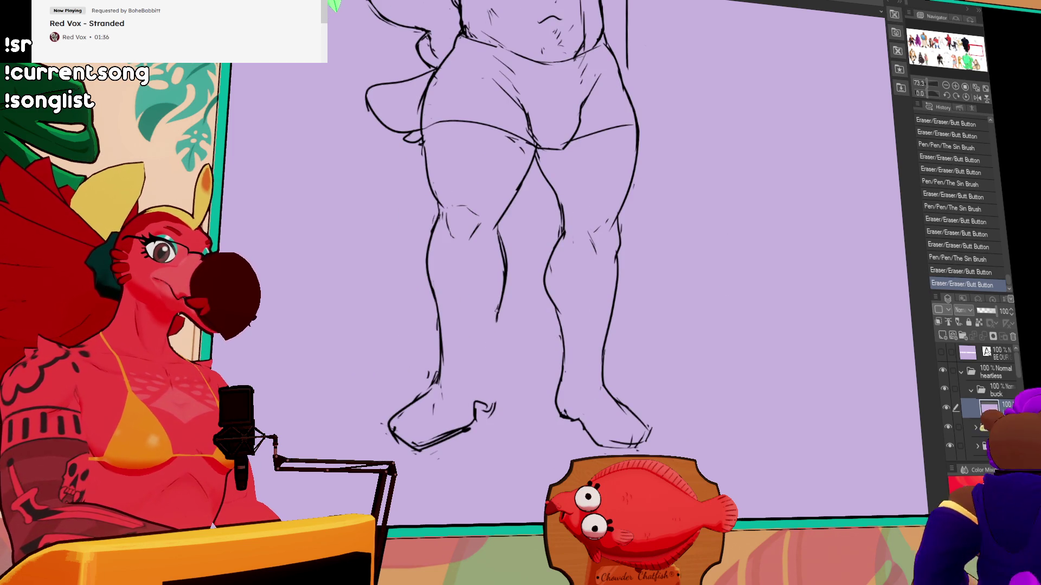
pyautogui.click(946, 86)
pyautogui.click(946, 86)
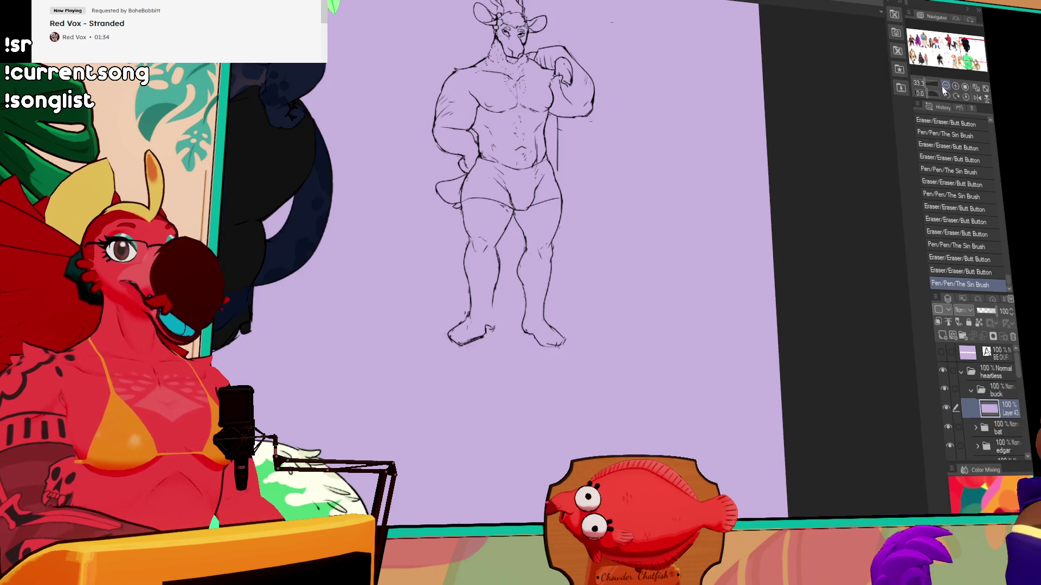
# Redraw the left ankle and foot lines and refine the right and inner calf lines.
pyautogui.moveTo(705, 215); pyautogui.dragTo(753, 235)
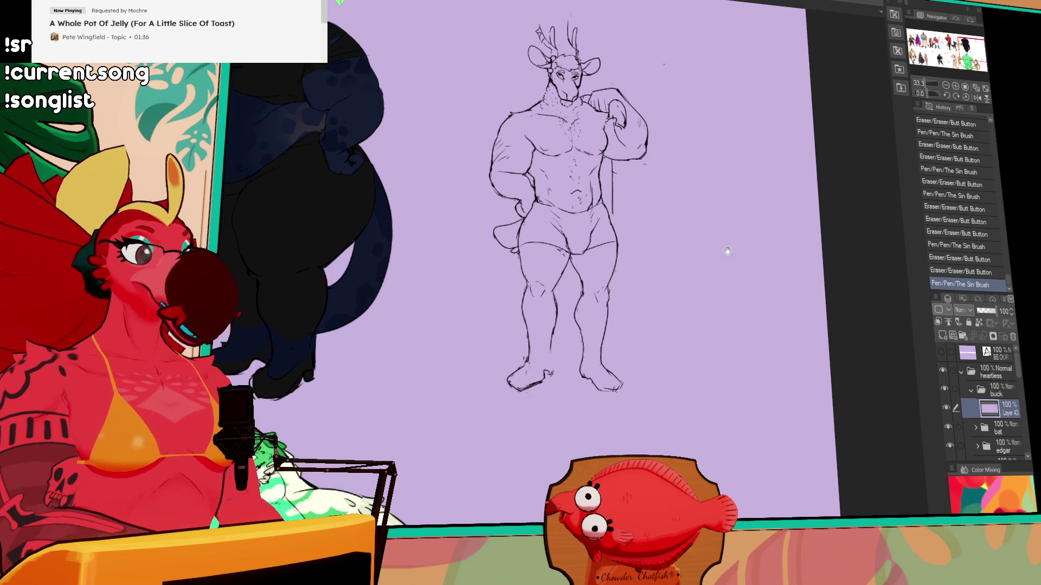
pyautogui.hotkey('ctrl', '+')
pyautogui.moveTo(578, 397)
pyautogui.mouseDown()
pyautogui.moveTo(576, 413)
pyautogui.moveTo(559, 418)
pyautogui.mouseUp()
pyautogui.moveTo(584, 373); pyautogui.dragTo(582, 401)
pyautogui.moveTo(662, 325); pyautogui.dragTo(665, 347)
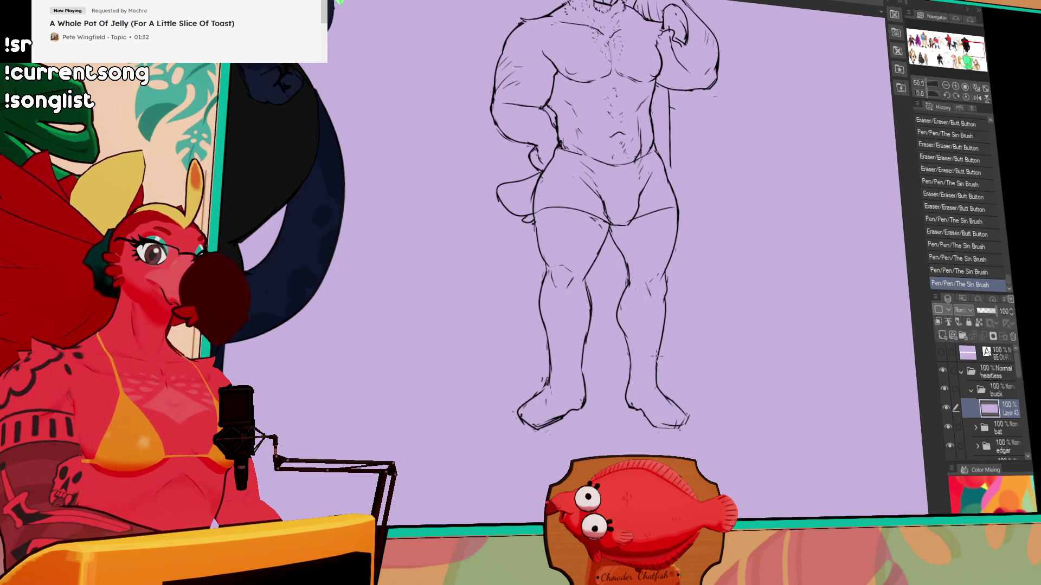
pyautogui.moveTo(622, 313)
pyautogui.mouseDown()
pyautogui.moveTo(625, 305)
pyautogui.moveTo(618, 317)
pyautogui.mouseUp()
pyautogui.moveTo(619, 314)
pyautogui.mouseDown()
pyautogui.moveTo(614, 323)
pyautogui.moveTo(576, 287)
pyautogui.moveTo(572, 296)
pyautogui.moveTo(624, 291)
pyautogui.moveTo(584, 295)
pyautogui.moveTo(597, 300)
pyautogui.mouseUp()
# Erase and refine the line at the left knee.
pyautogui.moveTo(760, 218); pyautogui.dragTo(764, 250)
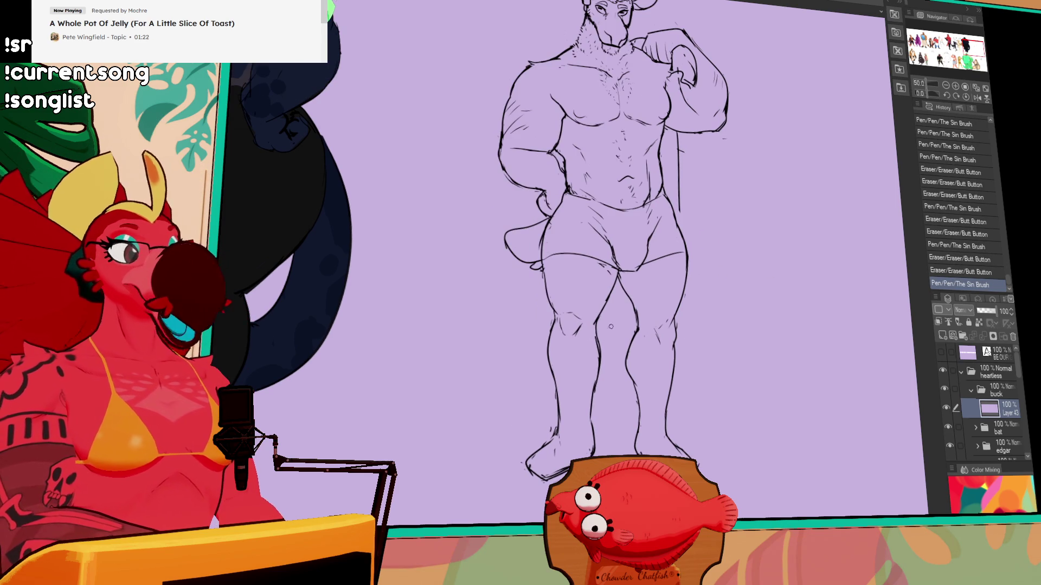
pyautogui.moveTo(598, 309); pyautogui.dragTo(596, 315)
pyautogui.moveTo(590, 321); pyautogui.dragTo(597, 333)
pyautogui.moveTo(767, 215); pyautogui.dragTo(750, 305)
# Touch up the small torso lines and clean up the belly and lower belly lines.
pyautogui.moveTo(673, 297); pyautogui.dragTo(675, 337)
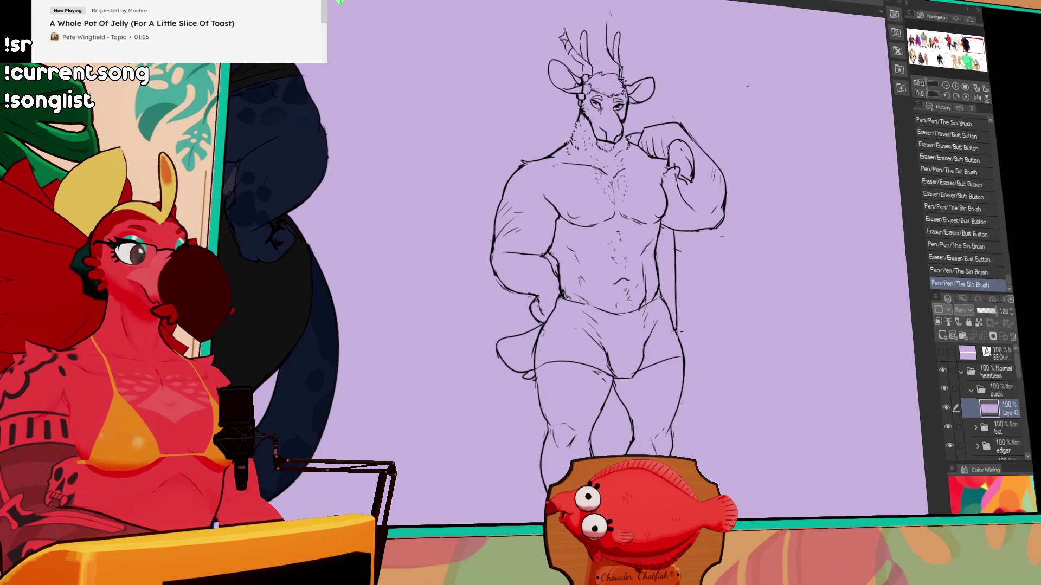
pyautogui.moveTo(676, 249); pyautogui.dragTo(680, 256)
pyautogui.moveTo(730, 218); pyautogui.dragTo(732, 224)
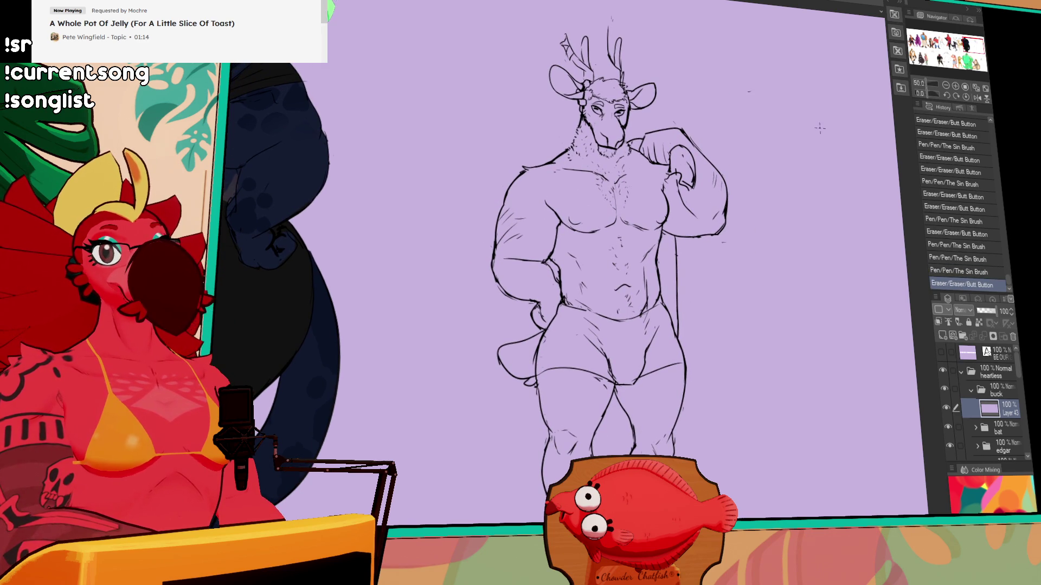
pyautogui.moveTo(742, 169); pyautogui.dragTo(744, 174)
pyautogui.moveTo(658, 280)
pyautogui.mouseDown()
pyautogui.moveTo(659, 291)
pyautogui.moveTo(646, 282)
pyautogui.mouseUp()
pyautogui.moveTo(766, 252); pyautogui.dragTo(772, 245)
pyautogui.moveTo(644, 308); pyautogui.dragTo(654, 303)
pyautogui.moveTo(735, 243)
pyautogui.mouseDown()
pyautogui.moveTo(802, 271)
pyautogui.moveTo(822, 348)
pyautogui.mouseUp()
# Refine the antler lines, redrawing the top and the middle antler tip taller.
pyautogui.moveTo(638, 138); pyautogui.dragTo(645, 162)
pyautogui.hotkey('ctrl', 'z')
pyautogui.moveTo(638, 136)
pyautogui.mouseDown()
pyautogui.moveTo(651, 175)
pyautogui.moveTo(639, 136)
pyautogui.moveTo(651, 141)
pyautogui.moveTo(651, 190)
pyautogui.mouseUp()
pyautogui.moveTo(744, 197)
pyautogui.mouseDown()
pyautogui.moveTo(748, 214)
pyautogui.moveTo(787, 204)
pyautogui.moveTo(780, 214)
pyautogui.mouseUp()
pyautogui.moveTo(644, 172); pyautogui.dragTo(655, 154)
pyautogui.moveTo(652, 172); pyautogui.dragTo(653, 152)
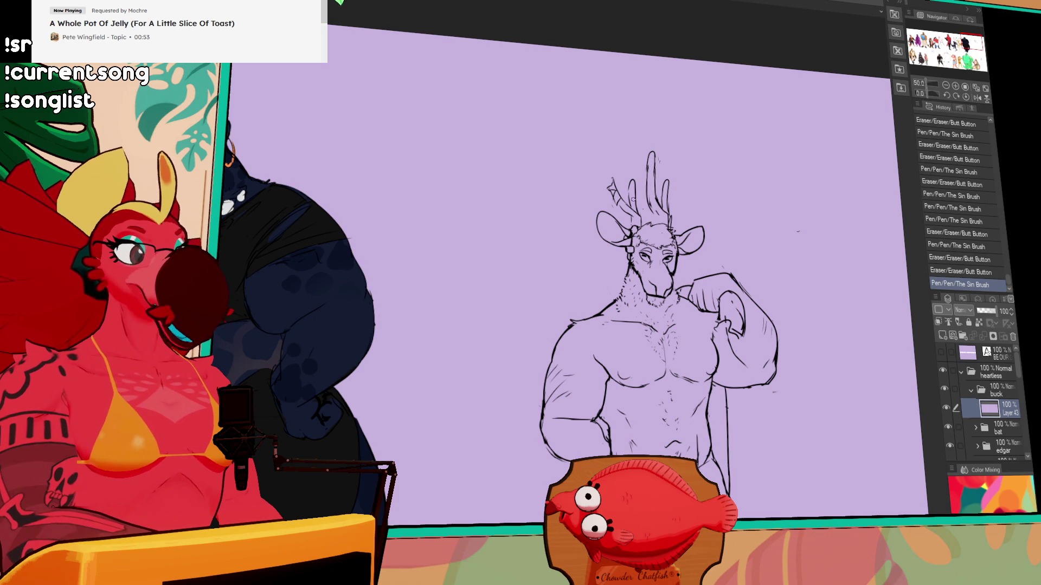
# Erase a stray mark by the antler tips and add short fur strokes on the chest and neck.
pyautogui.moveTo(609, 186); pyautogui.dragTo(613, 185)
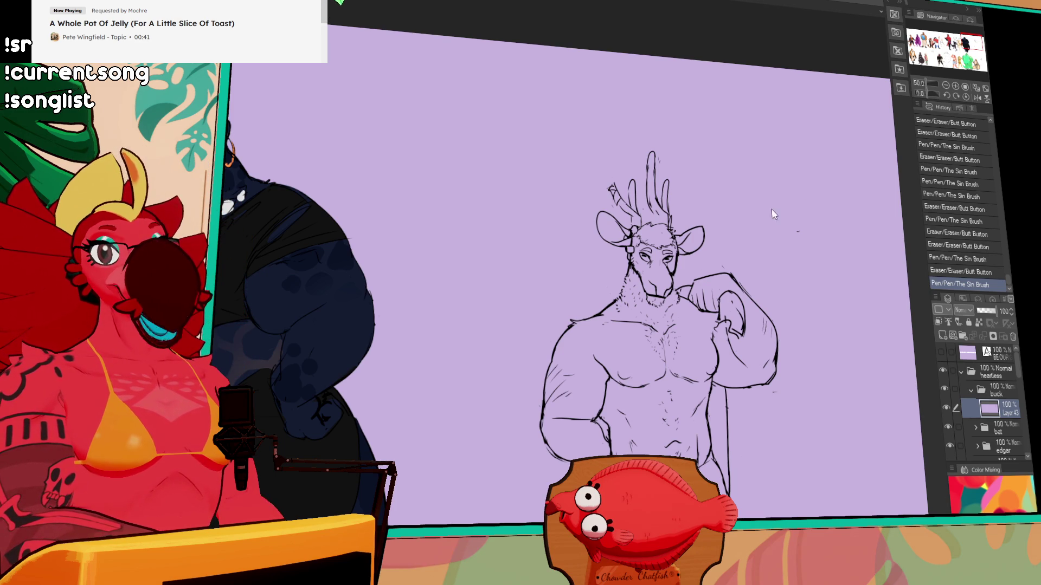
pyautogui.moveTo(742, 252); pyautogui.dragTo(721, 204)
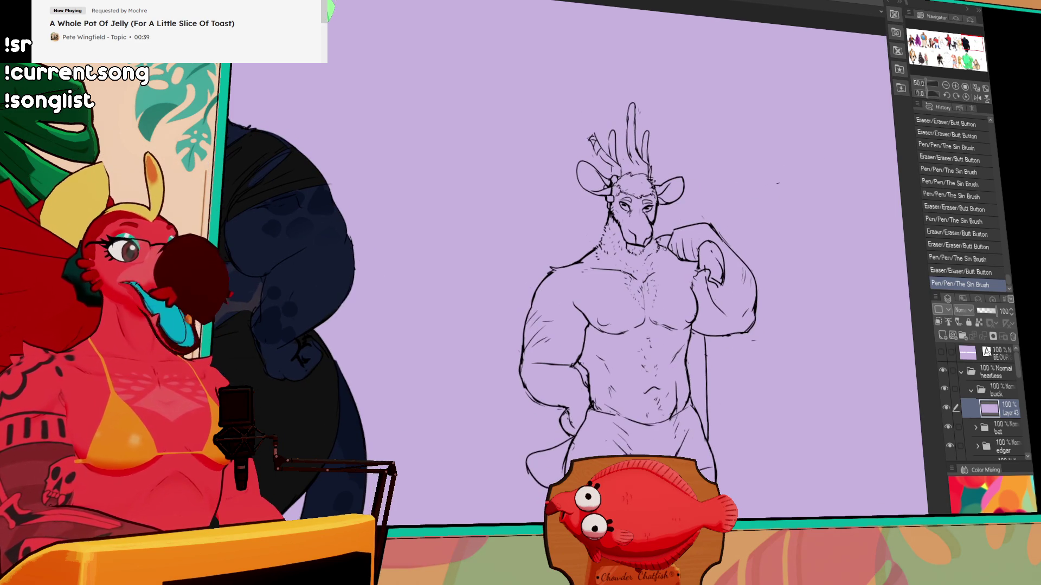
pyautogui.moveTo(648, 250)
pyautogui.mouseDown()
pyautogui.moveTo(658, 263)
pyautogui.moveTo(662, 248)
pyautogui.mouseUp()
pyautogui.moveTo(650, 231); pyautogui.dragTo(662, 244)
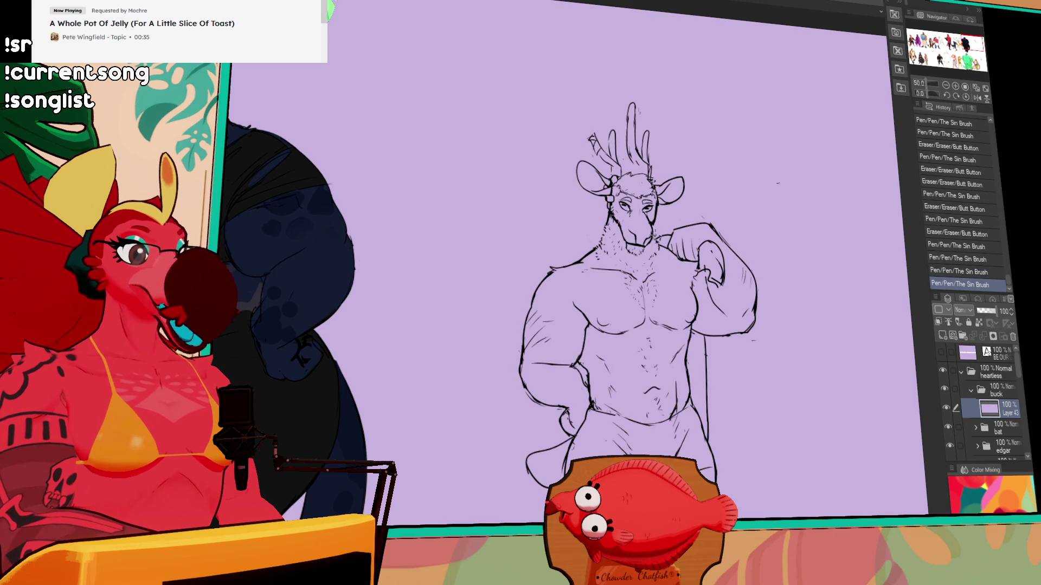
pyautogui.scroll(-3, 773, 248)
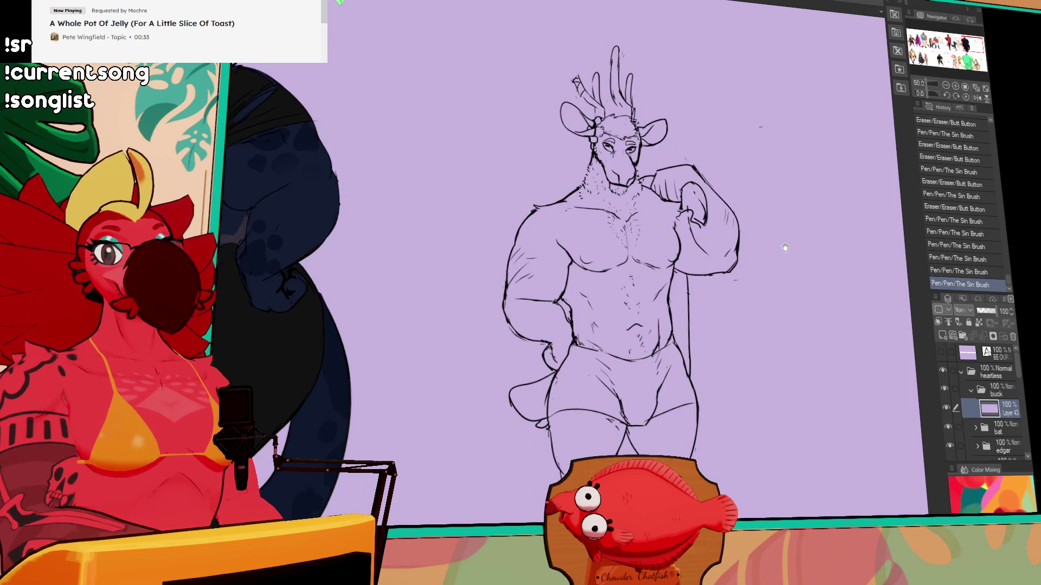
pyautogui.moveTo(754, 268); pyautogui.dragTo(746, 159)
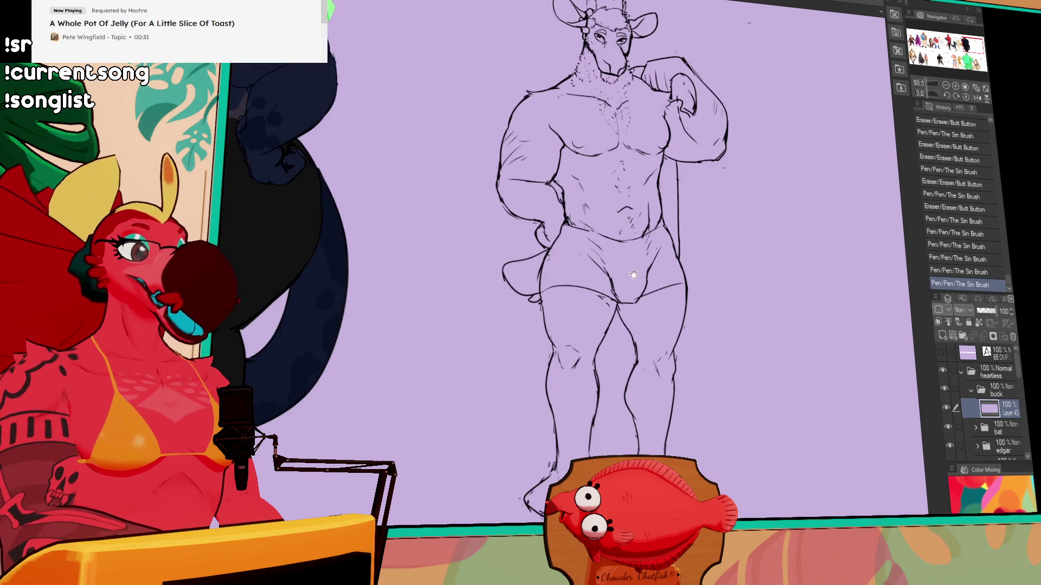
# Add short hatching strokes on the left and right thighs.
pyautogui.click(578, 295)
pyautogui.moveTo(576, 297); pyautogui.dragTo(570, 329)
pyautogui.moveTo(669, 287); pyautogui.dragTo(671, 327)
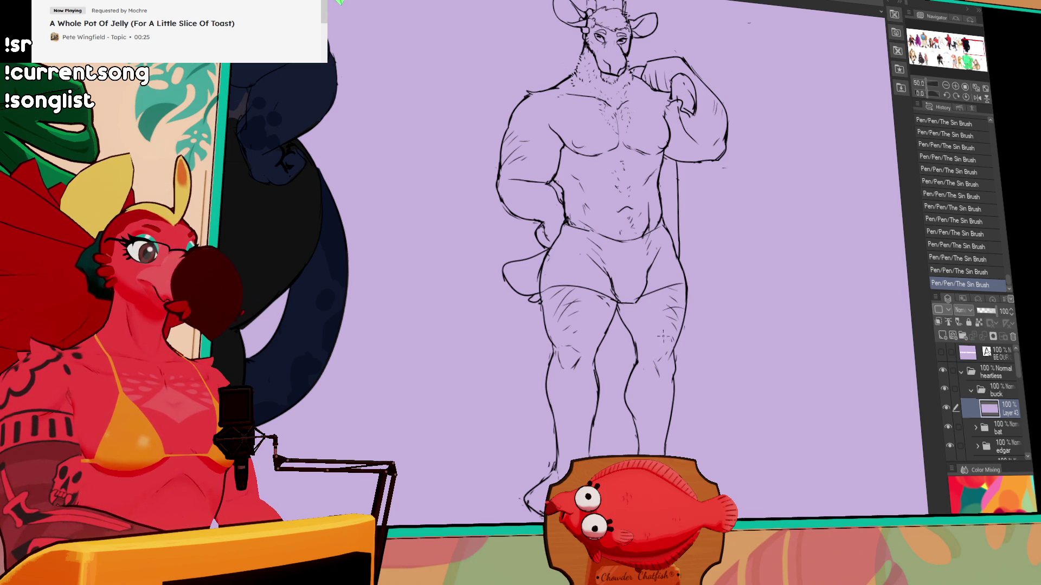
pyautogui.scroll(2, 662, 332)
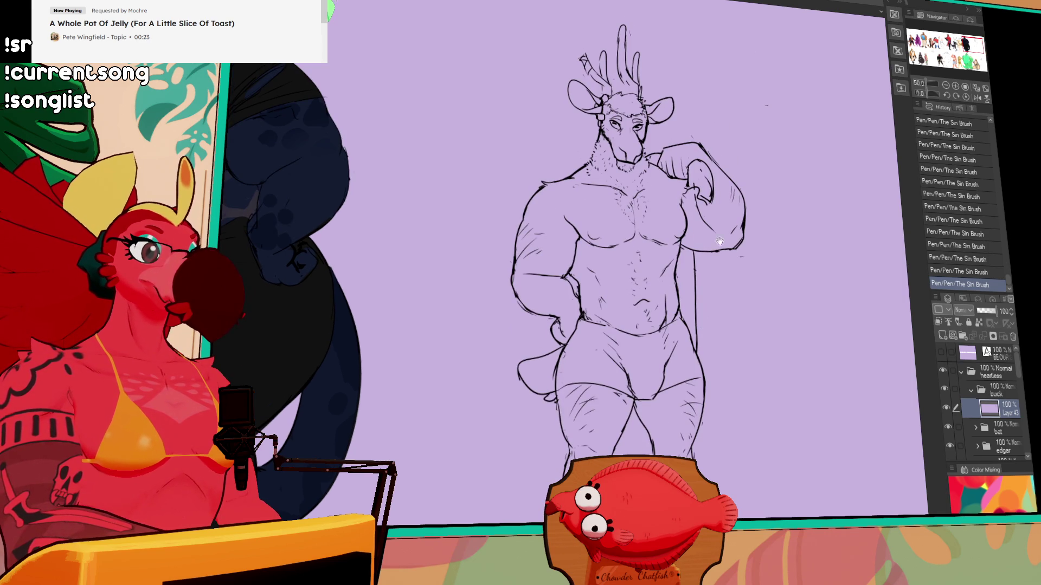
pyautogui.scroll(-5, 720, 241)
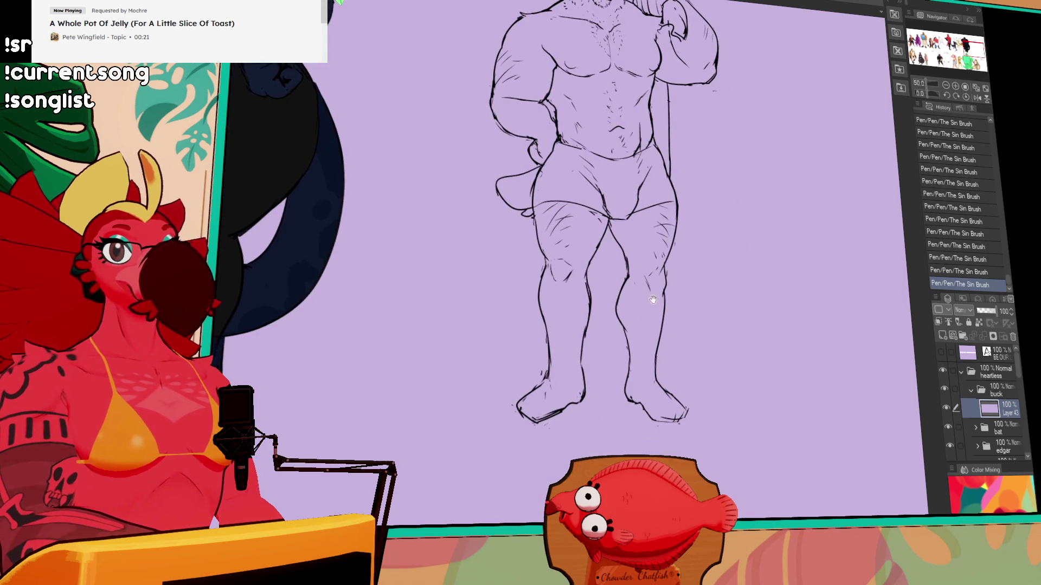
# Erase and redraw the left foot outline.
pyautogui.moveTo(656, 283); pyautogui.dragTo(654, 233)
pyautogui.moveTo(515, 355)
pyautogui.mouseDown()
pyautogui.moveTo(537, 342)
pyautogui.moveTo(509, 372)
pyautogui.moveTo(515, 359)
pyautogui.moveTo(521, 382)
pyautogui.moveTo(518, 362)
pyautogui.mouseUp()
pyautogui.moveTo(513, 372)
pyautogui.mouseDown()
pyautogui.moveTo(534, 366)
pyautogui.moveTo(519, 374)
pyautogui.moveTo(544, 330)
pyautogui.mouseUp()
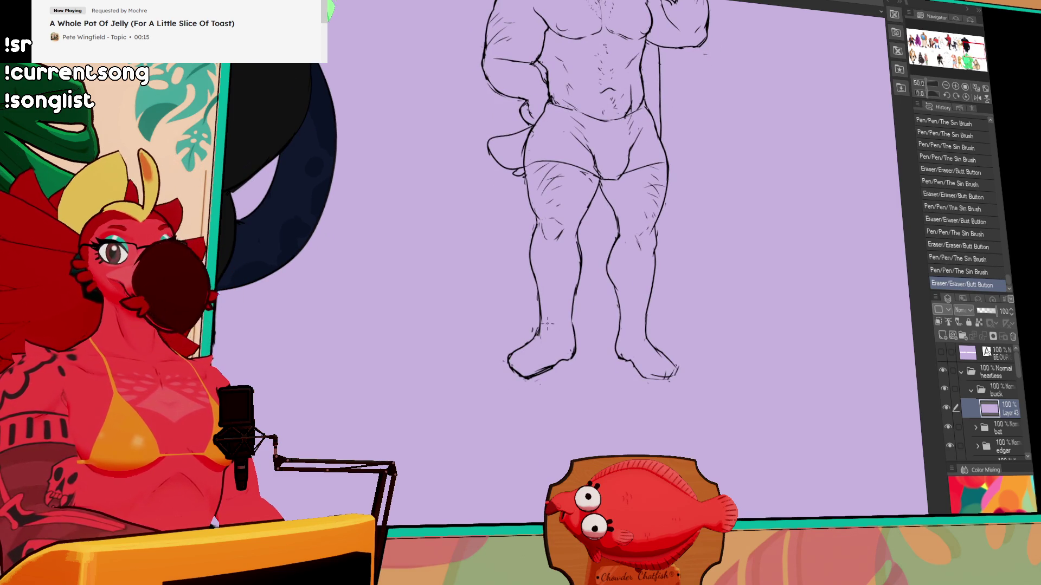
pyautogui.moveTo(726, 201); pyautogui.dragTo(724, 199)
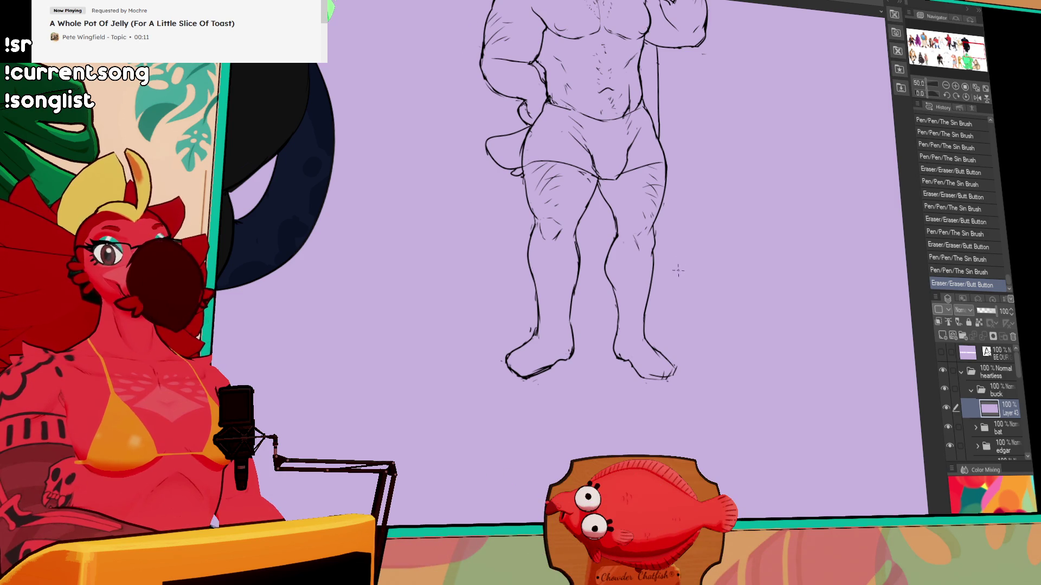
pyautogui.moveTo(514, 378)
pyautogui.mouseDown()
pyautogui.moveTo(544, 346)
pyautogui.moveTo(518, 370)
pyautogui.moveTo(537, 370)
pyautogui.mouseUp()
pyautogui.moveTo(648, 131); pyautogui.dragTo(661, 288)
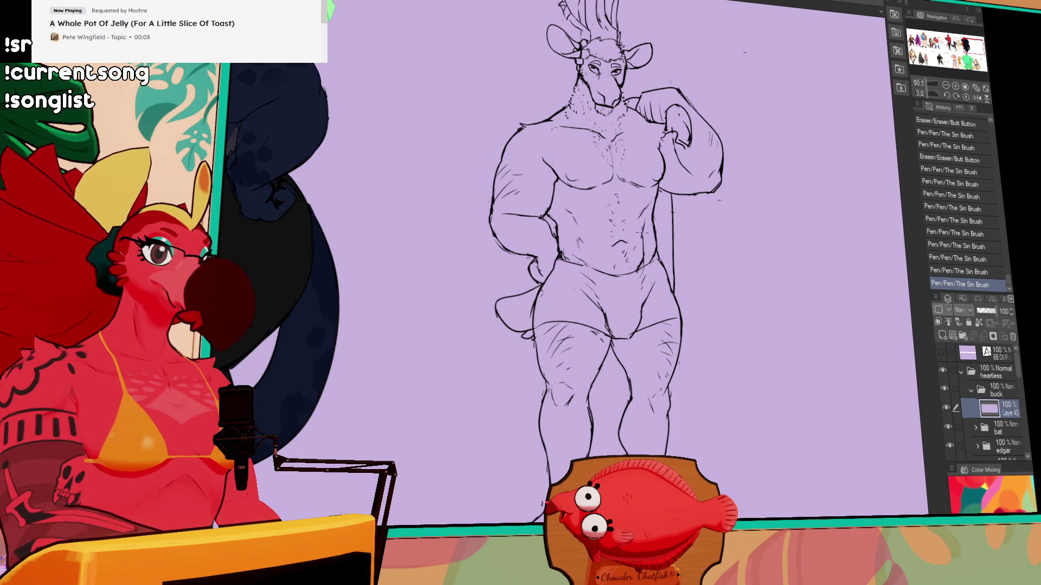
# Touch up the waistband lines of the shorts.
pyautogui.moveTo(766, 237); pyautogui.dragTo(739, 251)
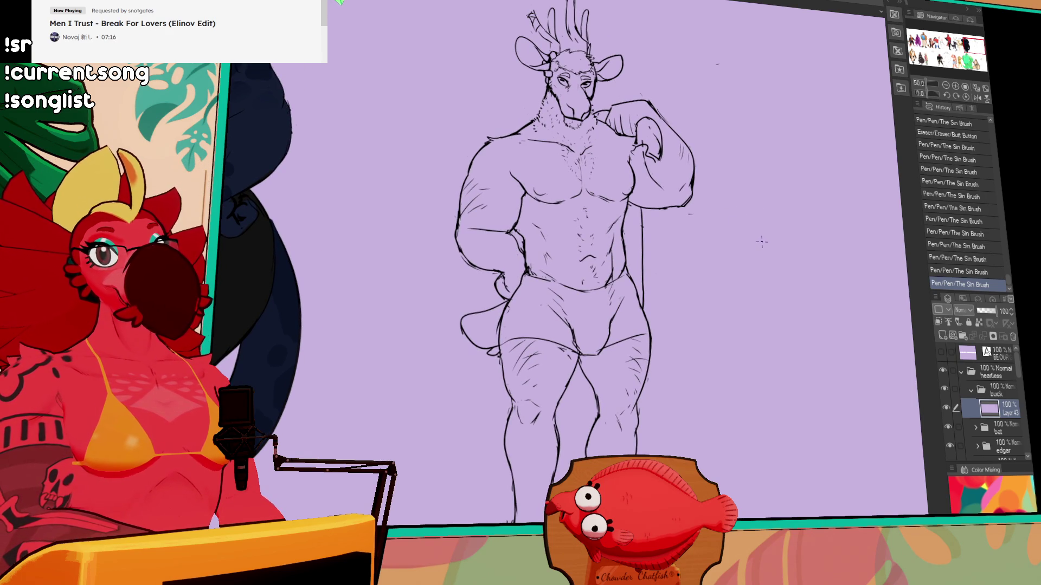
pyautogui.moveTo(747, 221); pyautogui.dragTo(770, 215)
pyautogui.moveTo(605, 271); pyautogui.dragTo(610, 276)
pyautogui.moveTo(542, 268); pyautogui.dragTo(607, 271)
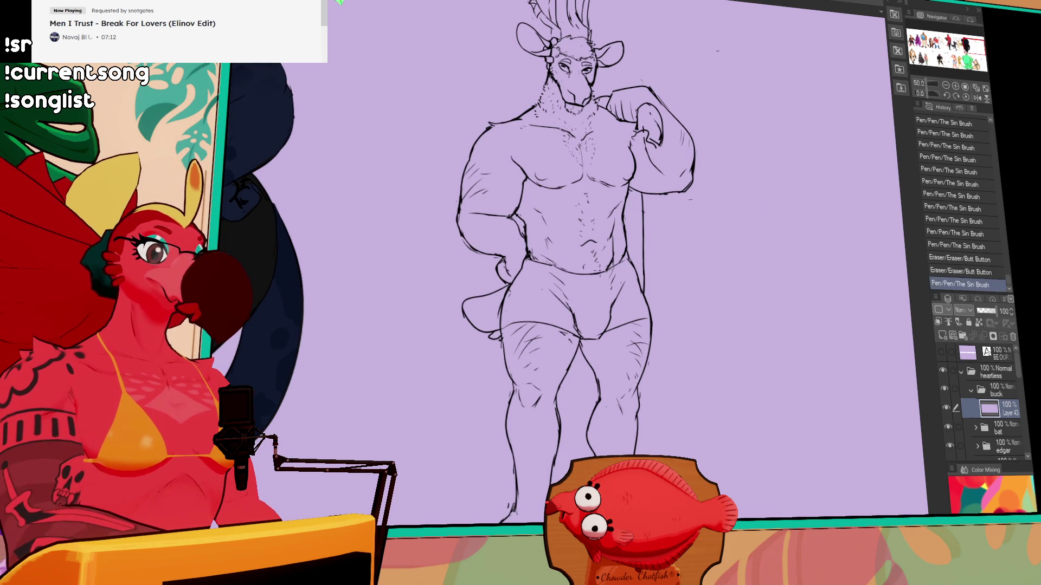
pyautogui.hotkey('ctrl', 'z')
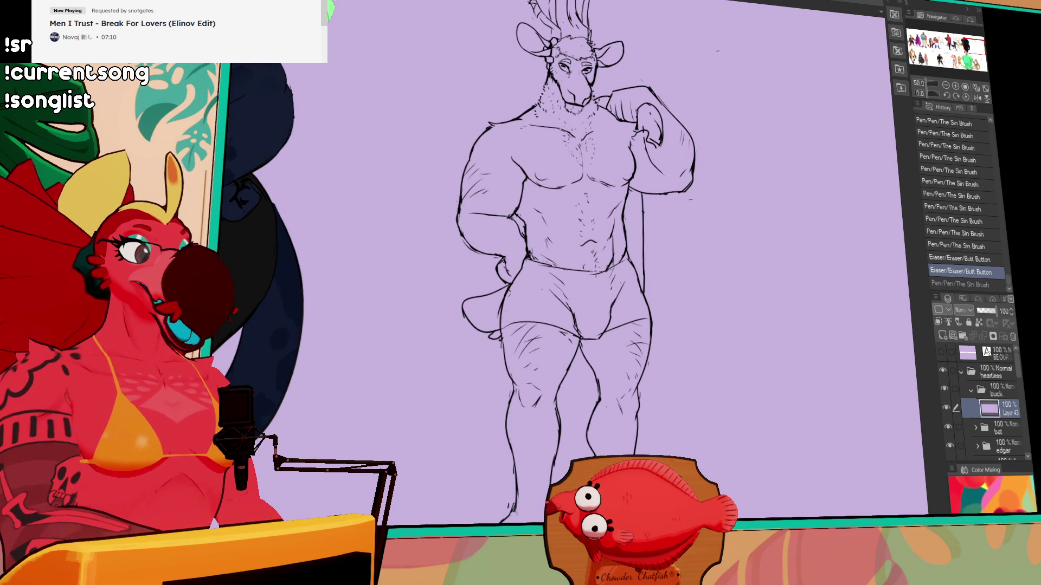
pyautogui.hotkey('ctrl', 'y')
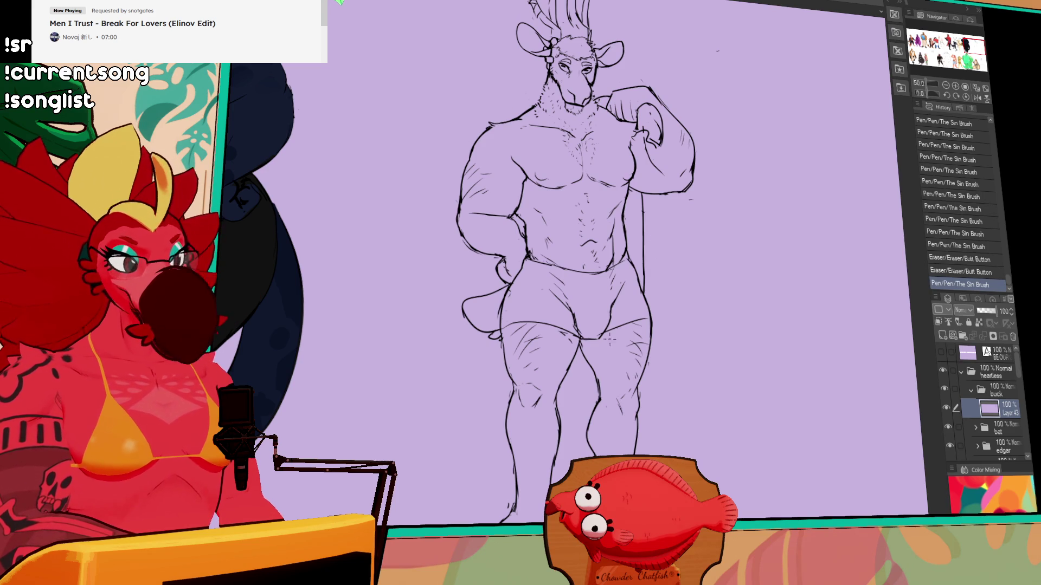
# Rework the leg lines and strokes near the knee, undoing the unwanted ones.
pyautogui.moveTo(600, 398)
pyautogui.mouseDown()
pyautogui.moveTo(596, 406)
pyautogui.moveTo(555, 404)
pyautogui.moveTo(559, 425)
pyautogui.mouseUp()
pyautogui.moveTo(554, 401); pyautogui.dragTo(558, 413)
pyautogui.hotkey('ctrl', 'z')
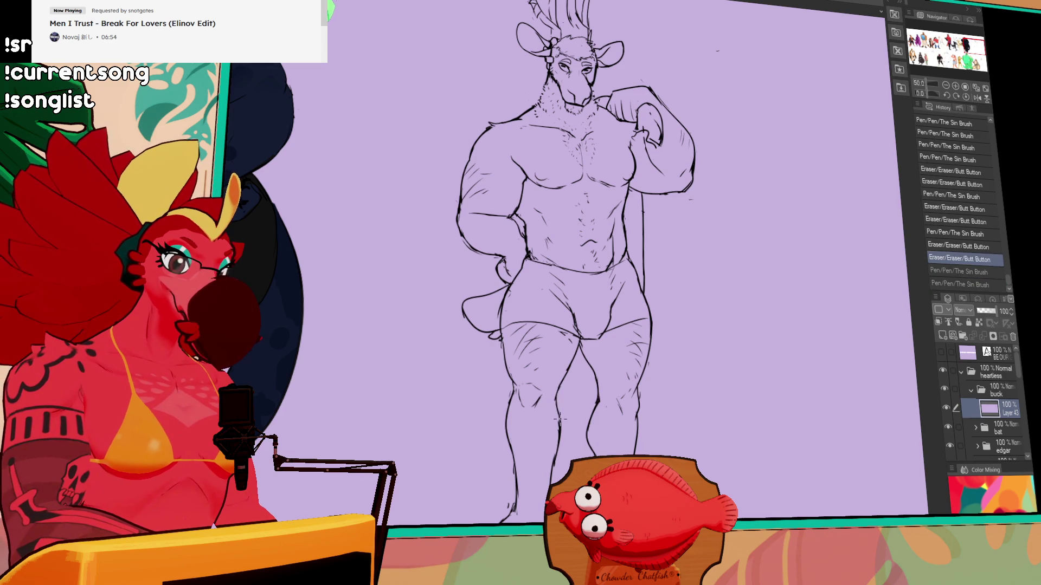
pyautogui.moveTo(673, 373); pyautogui.dragTo(667, 336)
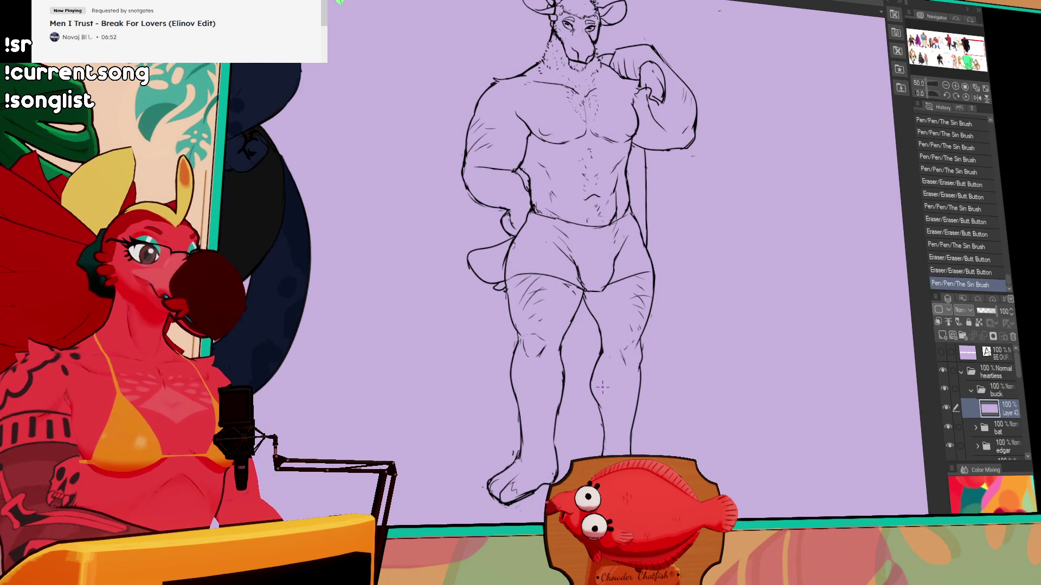
pyautogui.moveTo(544, 367)
pyautogui.mouseDown()
pyautogui.moveTo(538, 384)
pyautogui.moveTo(520, 379)
pyautogui.moveTo(525, 408)
pyautogui.moveTo(531, 401)
pyautogui.mouseUp()
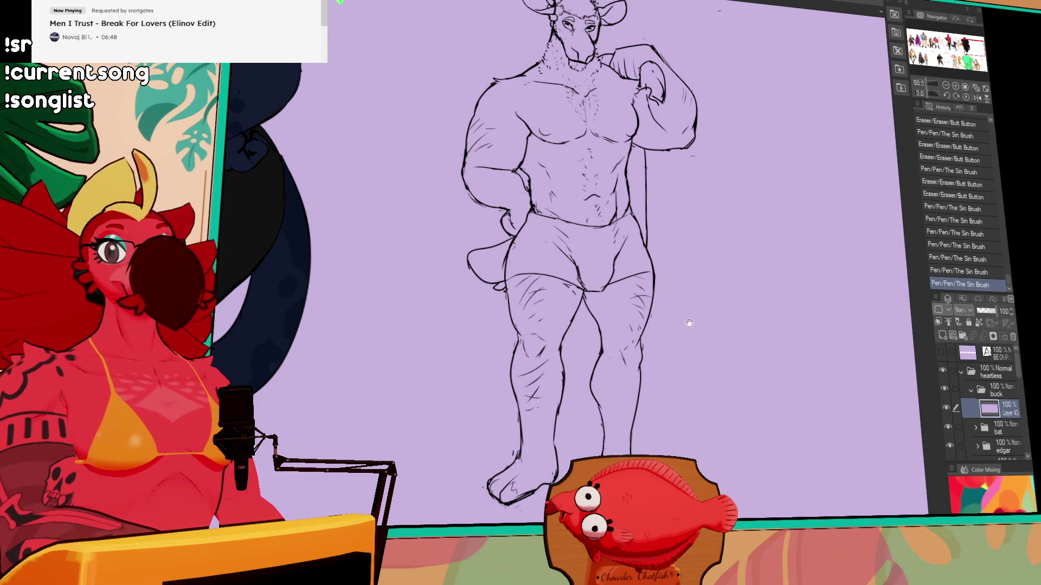
pyautogui.moveTo(696, 284); pyautogui.dragTo(696, 273)
pyautogui.moveTo(618, 347)
pyautogui.mouseDown()
pyautogui.moveTo(638, 374)
pyautogui.moveTo(628, 392)
pyautogui.moveTo(635, 386)
pyautogui.mouseUp()
pyautogui.hotkey('ctrl', 'z')
pyautogui.hotkey('ctrl', 'z')
# Try a line at the hand, undo it, and redraw lines on the raised arm.
pyautogui.moveTo(698, 303); pyautogui.dragTo(699, 341)
pyautogui.moveTo(661, 147); pyautogui.dragTo(673, 190)
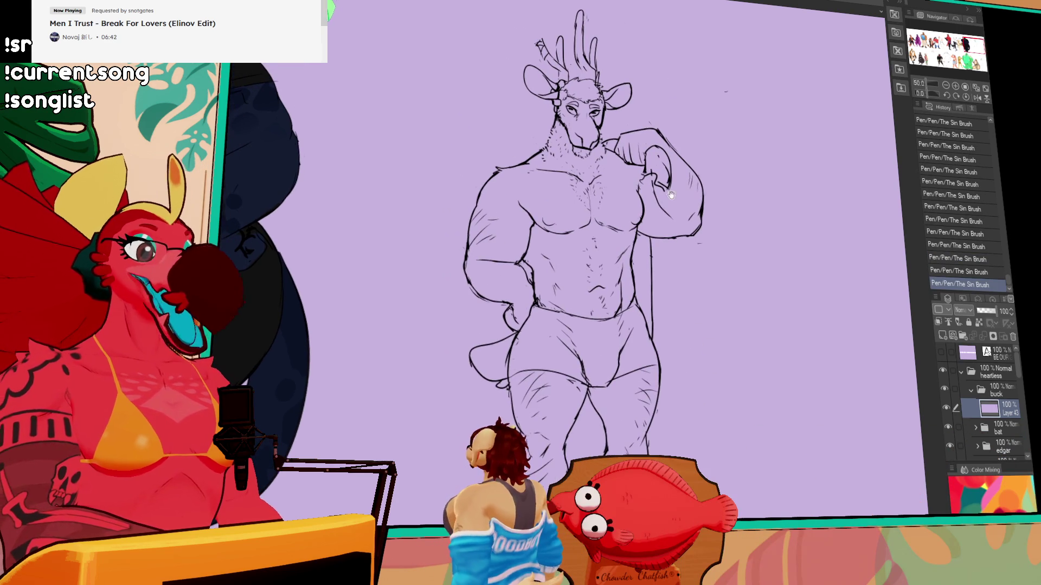
pyautogui.hotkey('ctrl', 'z')
pyautogui.moveTo(754, 184); pyautogui.dragTo(761, 195)
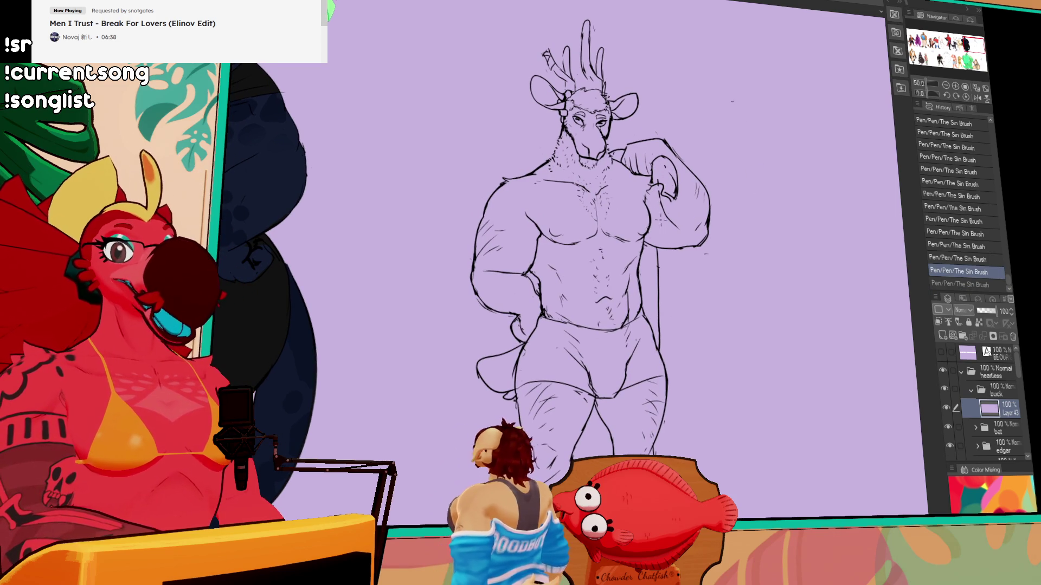
pyautogui.moveTo(622, 148)
pyautogui.mouseDown()
pyautogui.moveTo(624, 174)
pyautogui.moveTo(637, 148)
pyautogui.moveTo(650, 150)
pyautogui.mouseUp()
pyautogui.hotkey('ctrl', 'z')
pyautogui.hotkey('ctrl', 'z')
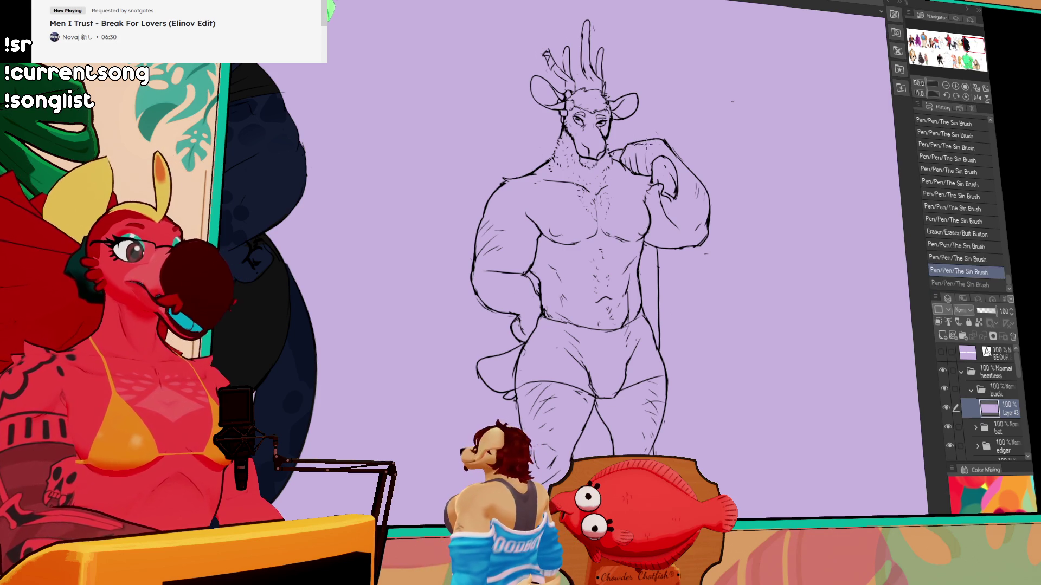
pyautogui.moveTo(672, 208)
pyautogui.mouseDown()
pyautogui.moveTo(685, 221)
pyautogui.moveTo(666, 187)
pyautogui.moveTo(685, 222)
pyautogui.moveTo(709, 228)
pyautogui.moveTo(736, 213)
pyautogui.mouseUp()
# Add strokes near the hip and waistband, undoing the waistband and last pen strokes.
pyautogui.moveTo(647, 247); pyautogui.dragTo(655, 257)
pyautogui.moveTo(655, 295)
pyautogui.mouseDown()
pyautogui.moveTo(658, 307)
pyautogui.moveTo(653, 294)
pyautogui.moveTo(558, 299)
pyautogui.moveTo(635, 303)
pyautogui.mouseUp()
pyautogui.hotkey('ctrl', 'z')
pyautogui.hotkey('ctrl', 'z')
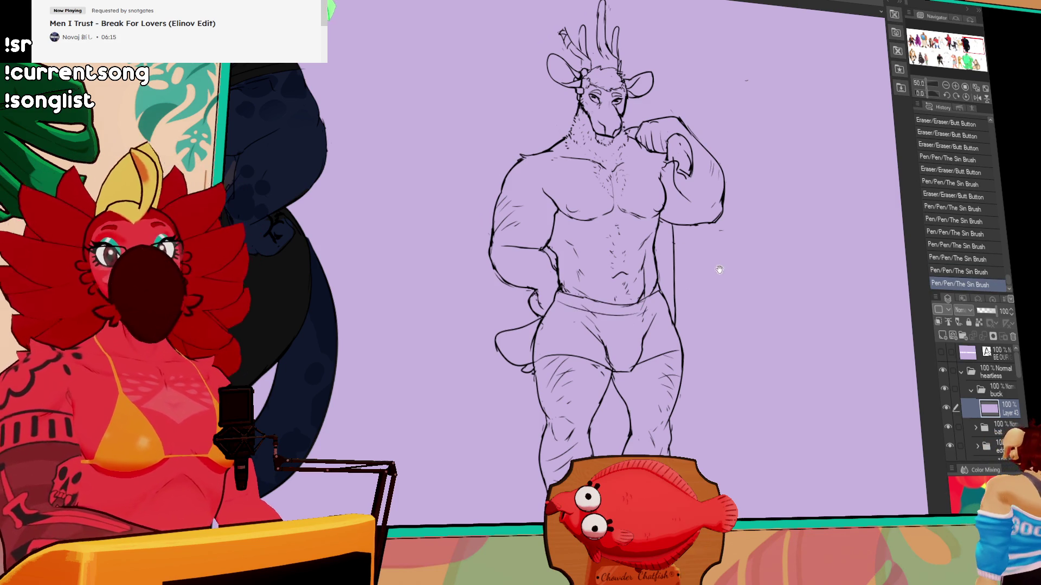
pyautogui.moveTo(710, 238); pyautogui.dragTo(724, 230)
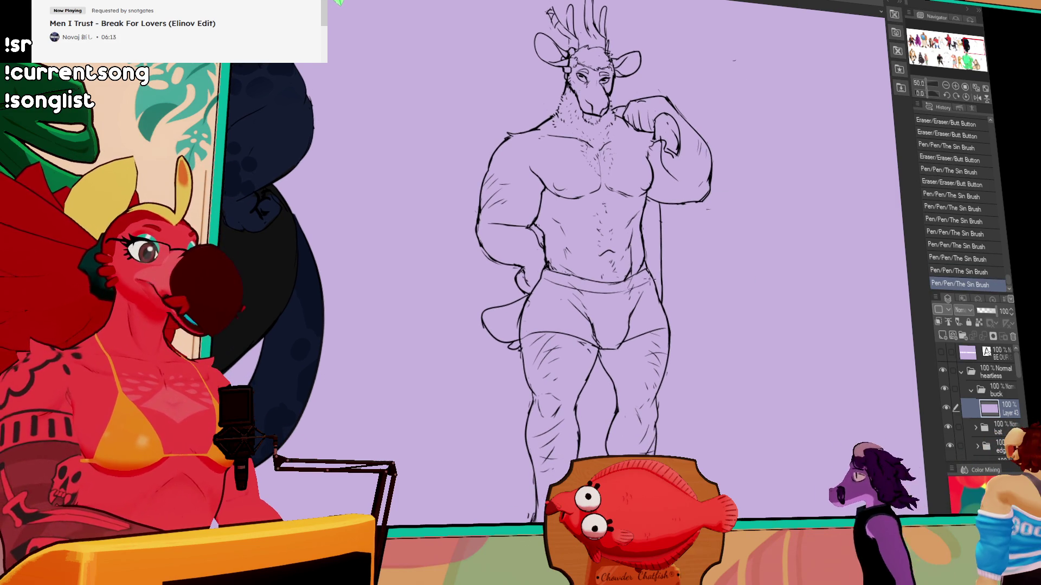
pyautogui.moveTo(720, 191); pyautogui.dragTo(728, 240)
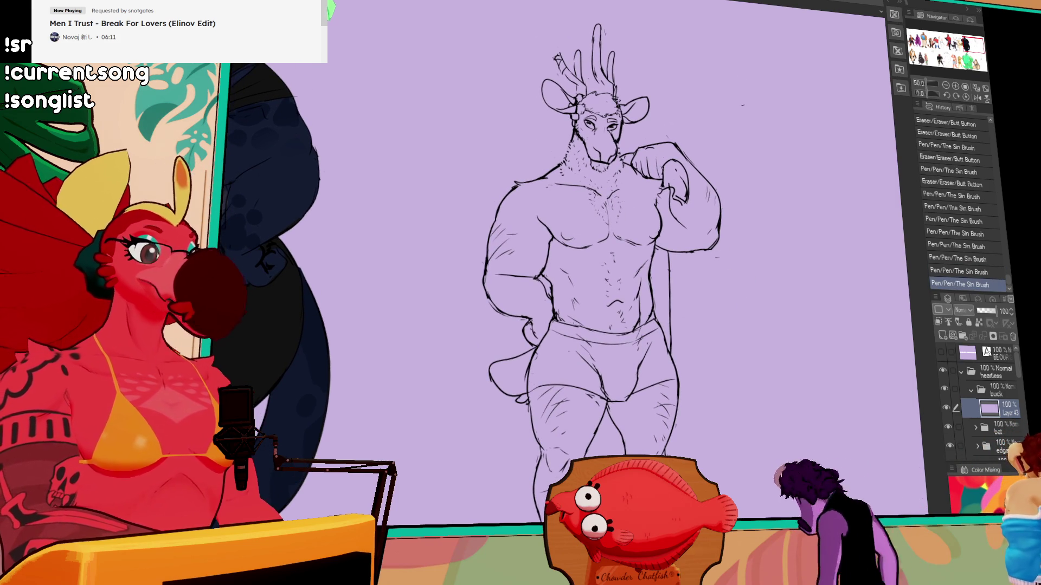
pyautogui.hotkey('ctrl', 'z')
# Zoom in on the head and draw a small curling arc to its left.
pyautogui.click(532, 211)
pyautogui.moveTo(786, 265); pyautogui.dragTo(793, 162)
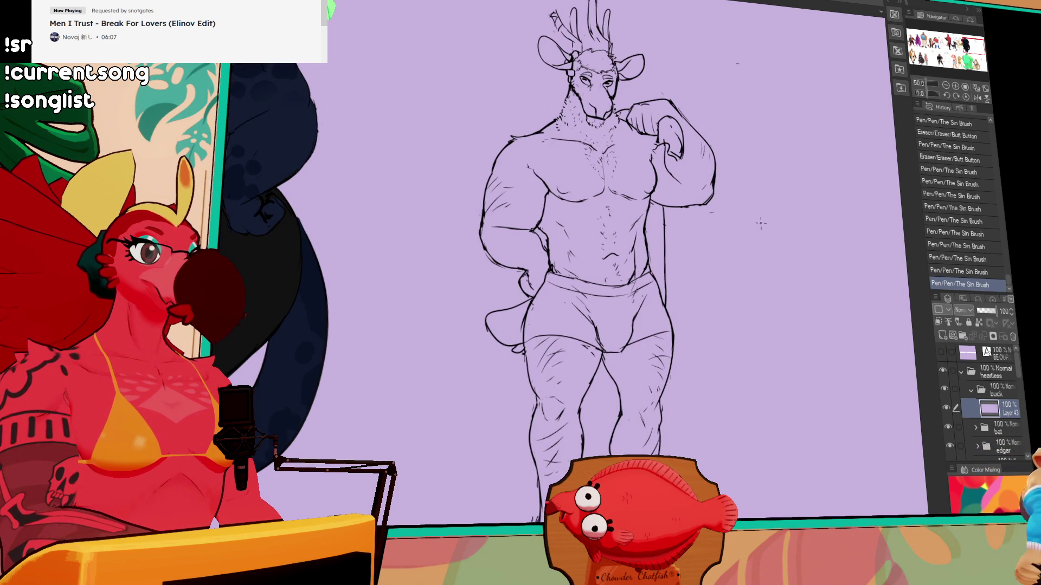
pyautogui.click(955, 87)
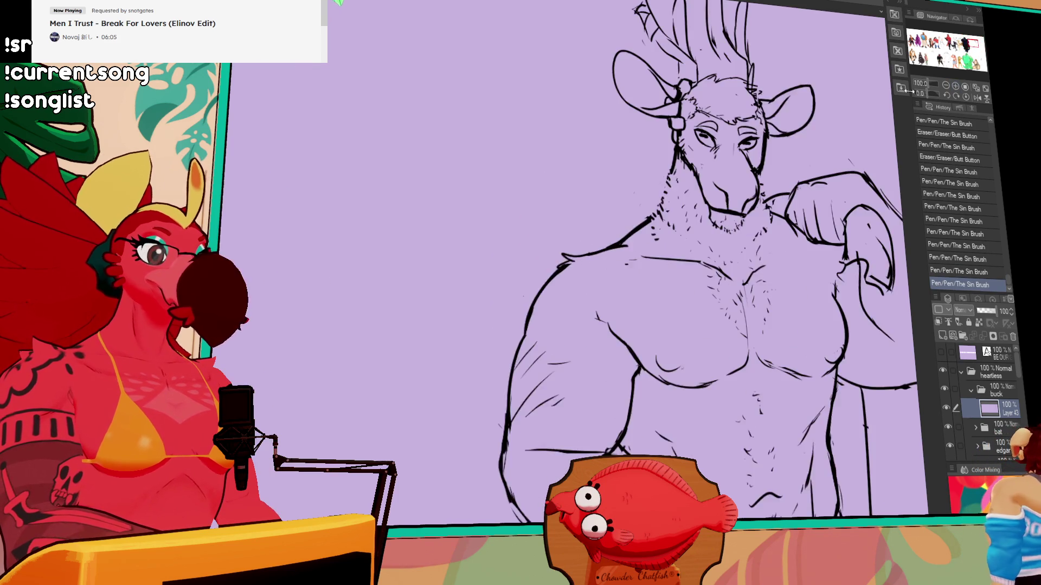
pyautogui.scroll(1, 584, 211)
pyautogui.hotkey('ctrl', 'z')
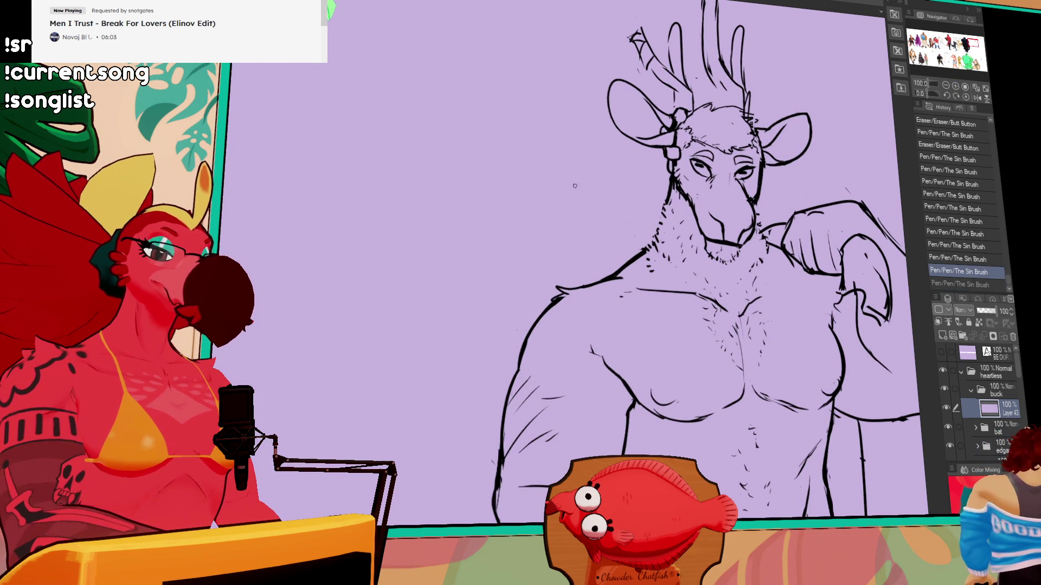
pyautogui.moveTo(578, 178)
pyautogui.mouseDown()
pyautogui.moveTo(557, 221)
pyautogui.moveTo(590, 224)
pyautogui.moveTo(587, 213)
pyautogui.mouseUp()
pyautogui.hotkey('ctrl', 'z')
pyautogui.hotkey('ctrl', 'z')
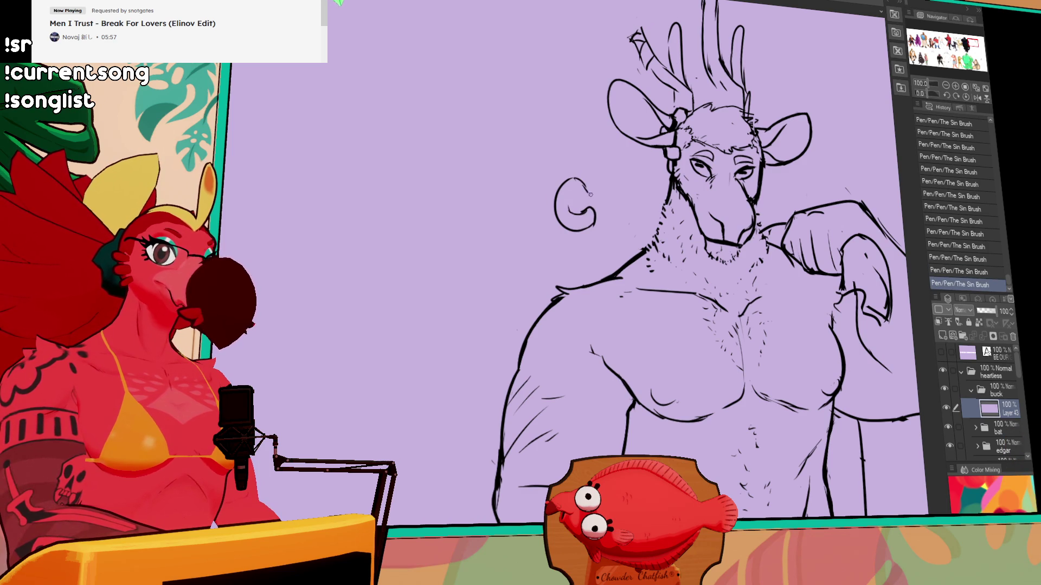
# Draw a hooked tail below the spiral and an arrow toward the head, then trim the arrow's tail.
pyautogui.moveTo(573, 229); pyautogui.dragTo(541, 239)
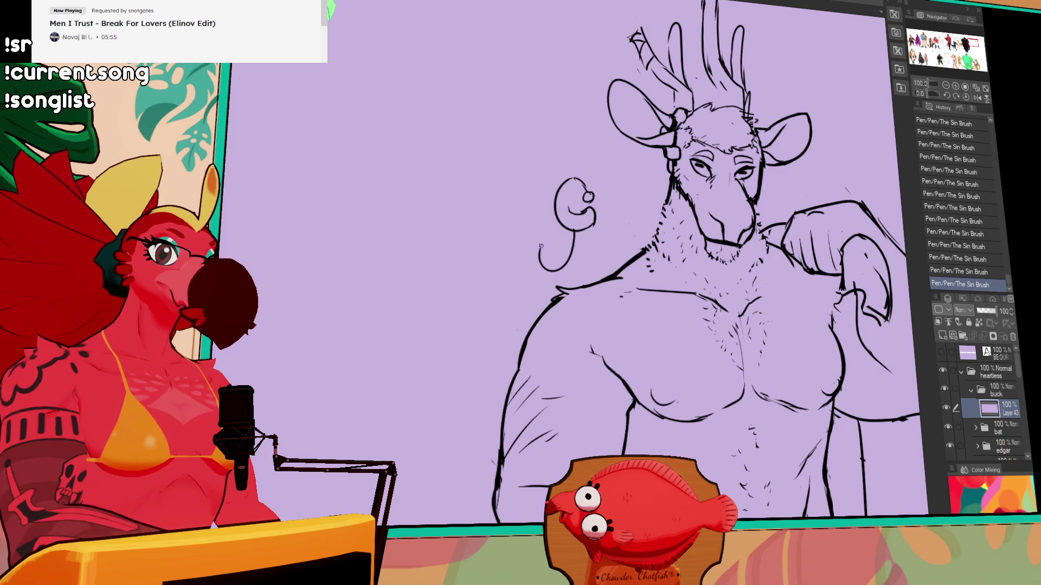
pyautogui.moveTo(546, 239); pyautogui.dragTo(542, 256)
pyautogui.moveTo(601, 191)
pyautogui.mouseDown()
pyautogui.moveTo(629, 169)
pyautogui.moveTo(604, 193)
pyautogui.moveTo(630, 184)
pyautogui.mouseUp()
pyautogui.hotkey('ctrl', 'z')
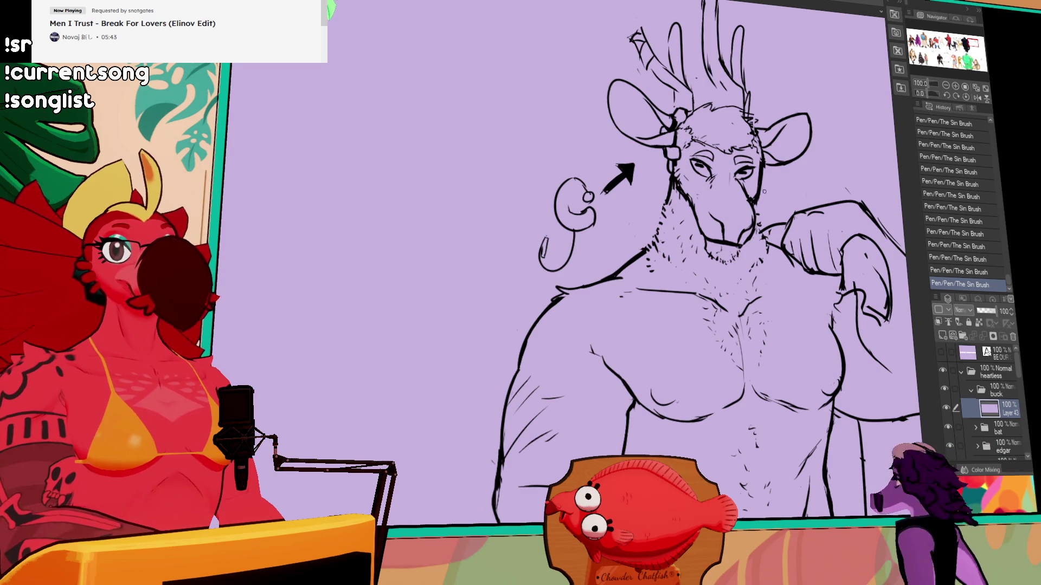
pyautogui.moveTo(603, 203); pyautogui.dragTo(603, 202)
pyautogui.moveTo(599, 200); pyautogui.dragTo(613, 214)
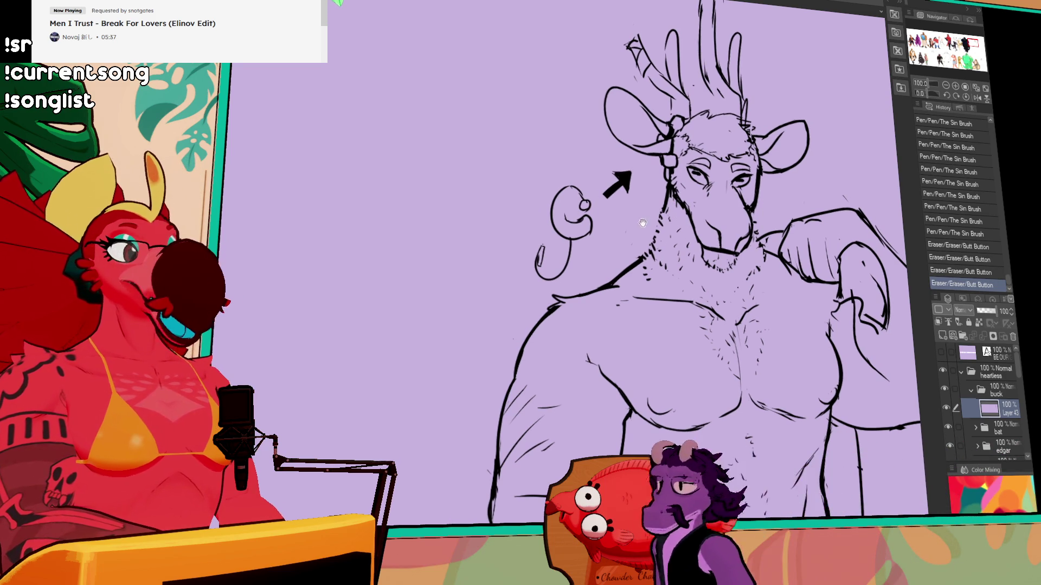
# Rework the spiral's inner curl with pen and eraser, undoing a stray stroke.
pyautogui.moveTo(644, 225); pyautogui.dragTo(655, 238)
pyautogui.click(579, 228)
pyautogui.hotkey('ctrl', 'z')
pyautogui.moveTo(580, 229); pyautogui.dragTo(584, 216)
pyautogui.moveTo(586, 212); pyautogui.dragTo(585, 228)
pyautogui.moveTo(580, 228)
pyautogui.mouseDown()
pyautogui.moveTo(597, 219)
pyautogui.moveTo(594, 203)
pyautogui.moveTo(598, 218)
pyautogui.mouseUp()
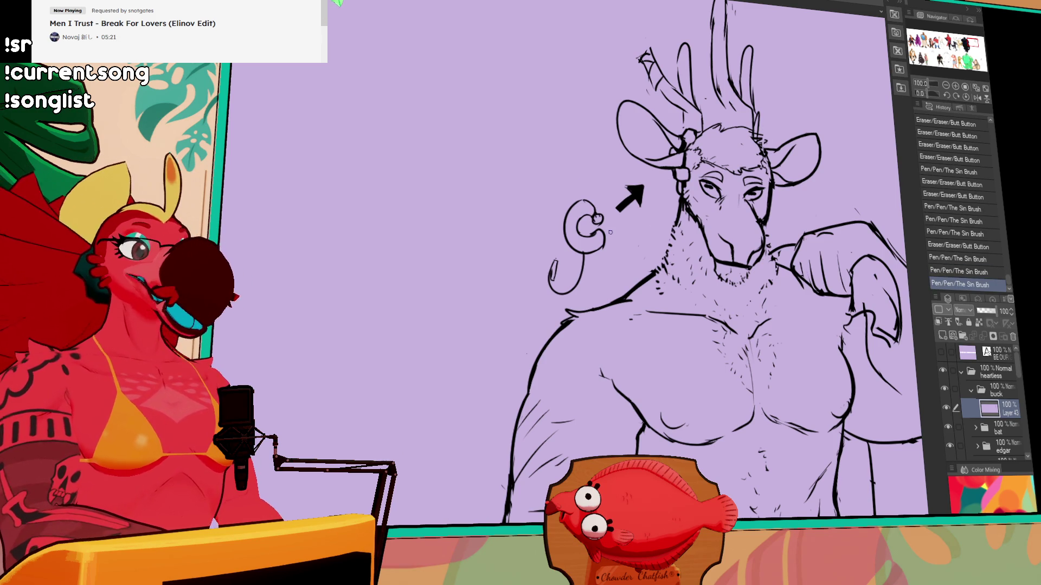
pyautogui.click(946, 86)
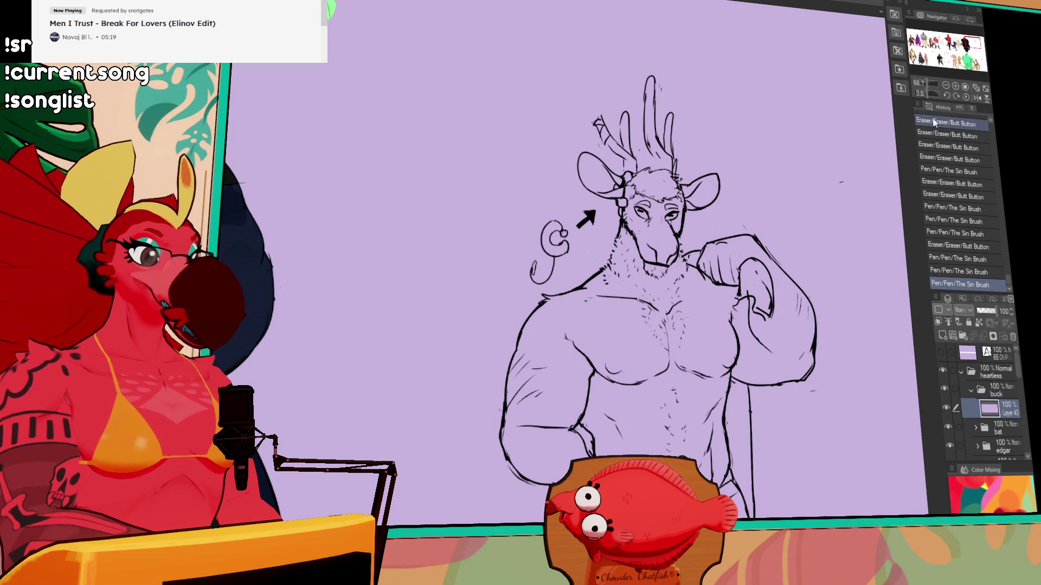
# Retouch the spiral's inner curl with small strokes, then revert to an earlier history state.
pyautogui.moveTo(559, 232); pyautogui.dragTo(567, 235)
pyautogui.moveTo(563, 229); pyautogui.dragTo(567, 235)
pyautogui.moveTo(562, 230); pyautogui.dragTo(567, 235)
pyautogui.moveTo(562, 229); pyautogui.dragTo(568, 234)
pyautogui.click(954, 148)
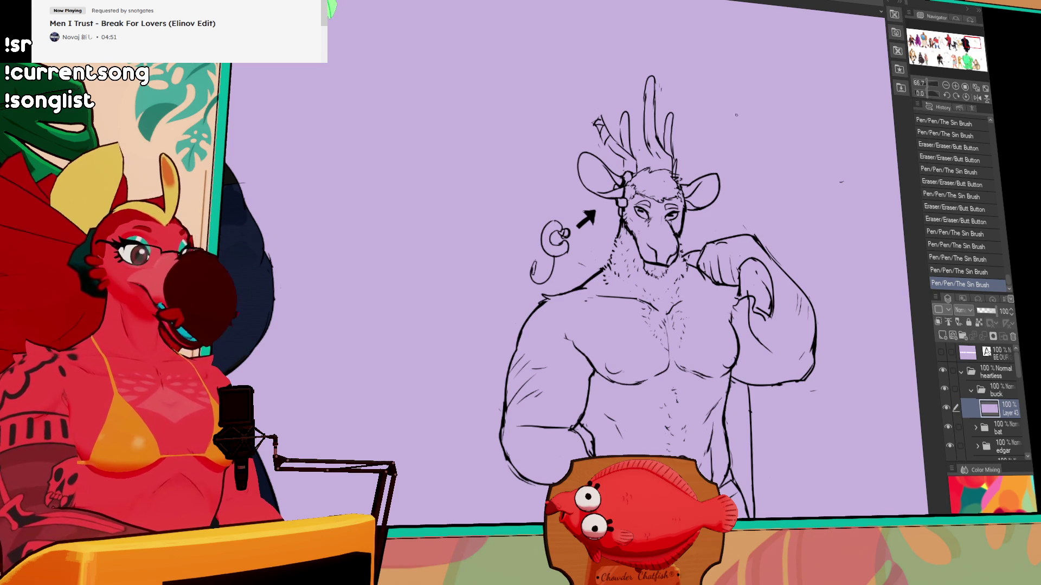
# Touch up the small line marks near the buck's shoulder.
pyautogui.scroll(-2, 691, 233)
pyautogui.click(691, 233)
pyautogui.moveTo(689, 232); pyautogui.dragTo(694, 237)
pyautogui.moveTo(558, 261)
pyautogui.mouseDown()
pyautogui.moveTo(596, 253)
pyautogui.moveTo(561, 256)
pyautogui.mouseUp()
pyautogui.moveTo(783, 256)
pyautogui.mouseDown()
pyautogui.moveTo(726, 268)
pyautogui.moveTo(725, 285)
pyautogui.mouseUp()
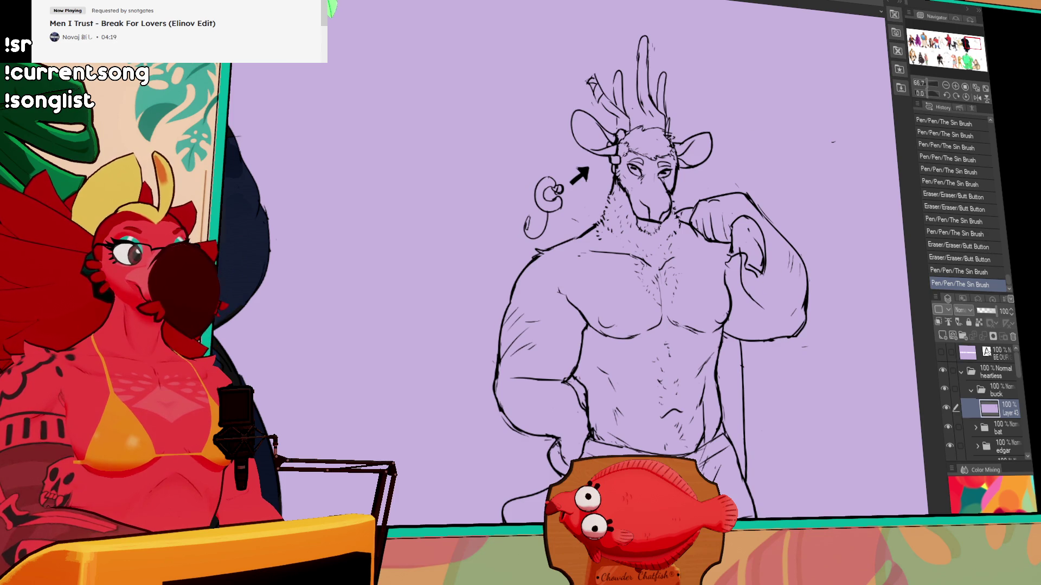
# Bring up the photo canvas with the red bird cutout, zoom in, then cycle to the next image.
pyautogui.hotkey('ctrl', 'Tab')
pyautogui.scroll(3, 645, 171)
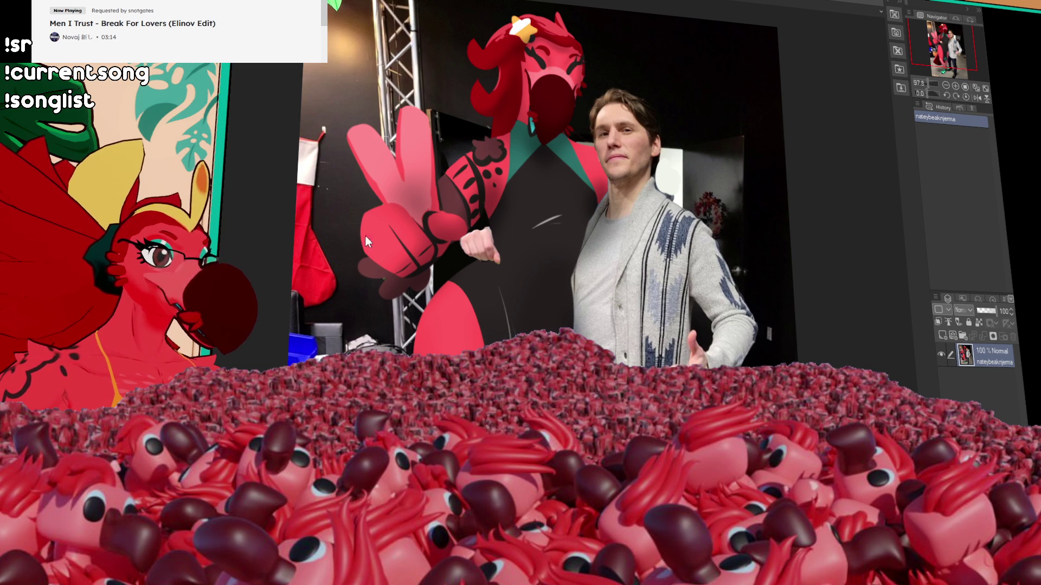
pyautogui.hotkey('ctrl', 'Tab')
# Zoom in and back out on the small image before returning to the buck canvas.
pyautogui.scroll(5, 498, 274)
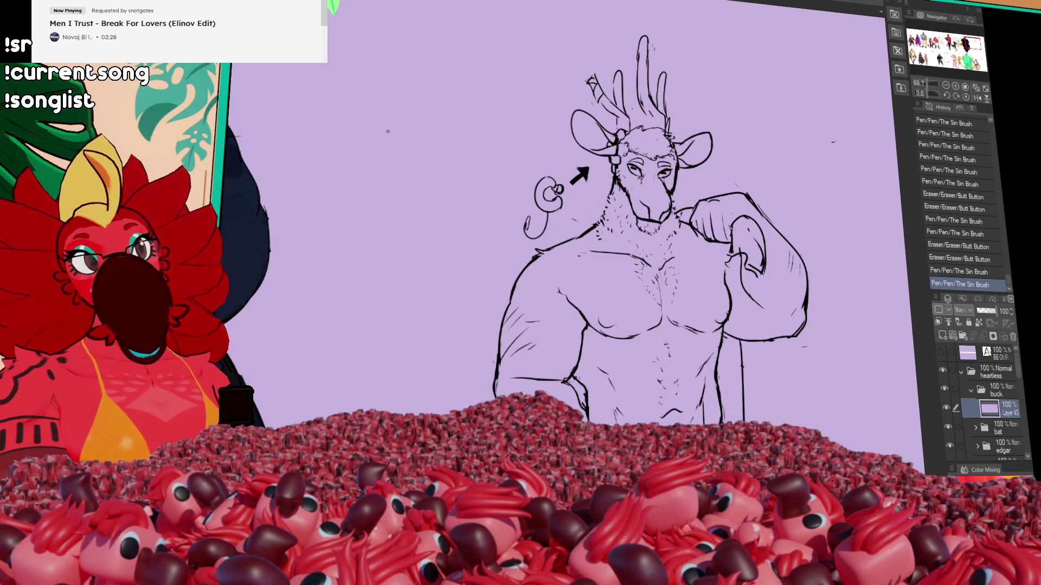
pyautogui.scroll(-1, 345, 89)
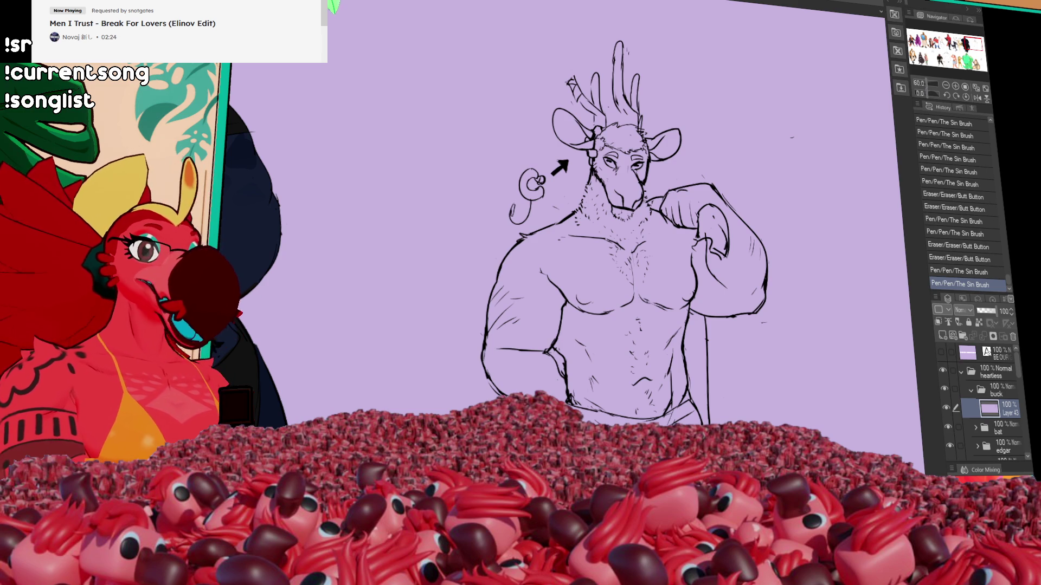
# Zoom out to 33.3% and center the full buck, antlers to legs, in view.
pyautogui.moveTo(806, 162); pyautogui.dragTo(746, 173)
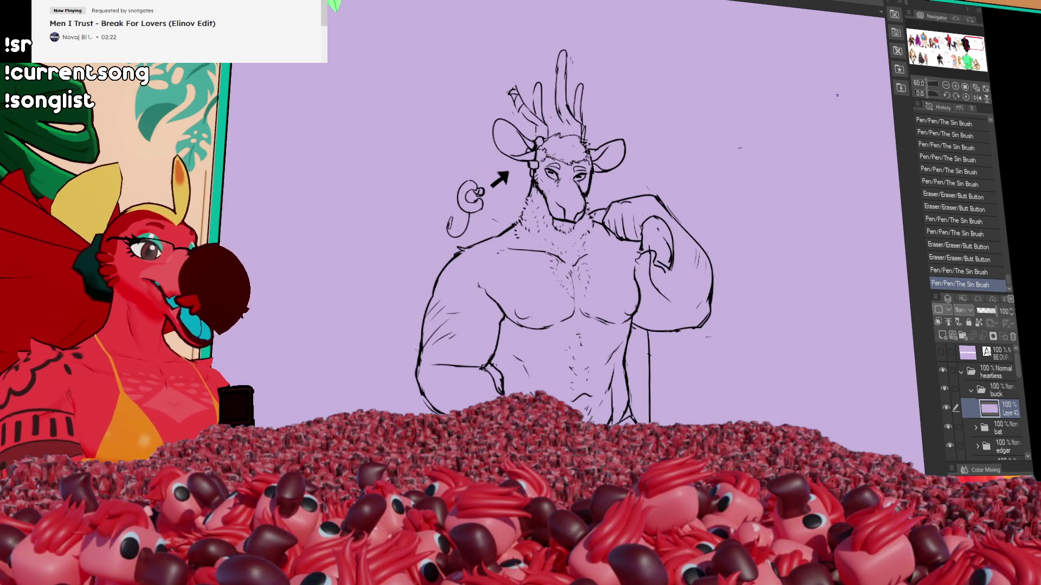
pyautogui.click(945, 86)
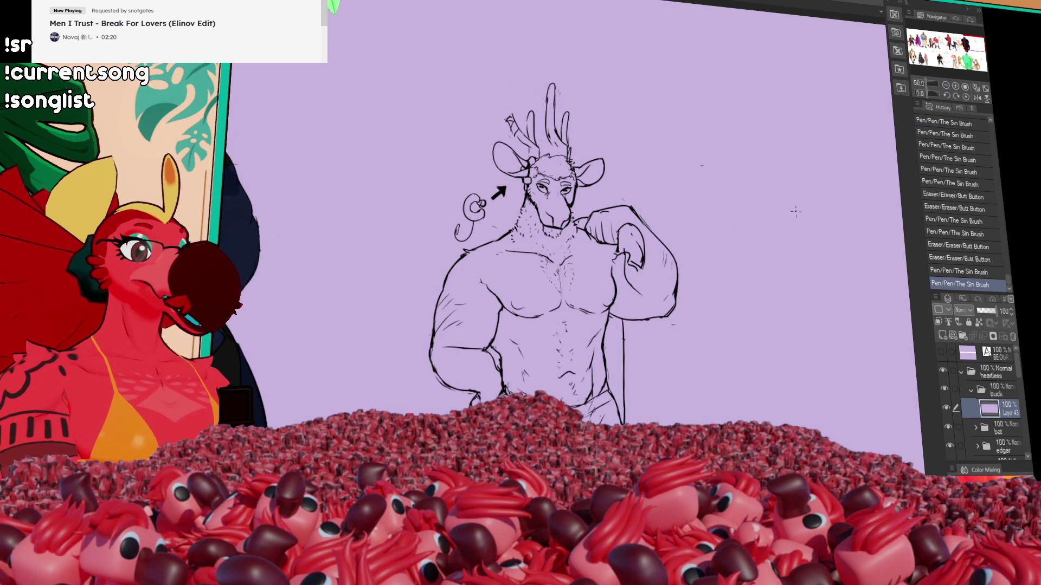
pyautogui.moveTo(866, 191); pyautogui.dragTo(859, 131)
pyautogui.click(955, 86)
pyautogui.moveTo(791, 312)
pyautogui.mouseDown()
pyautogui.moveTo(755, 279)
pyautogui.moveTo(731, 275)
pyautogui.mouseUp()
pyautogui.click(945, 86)
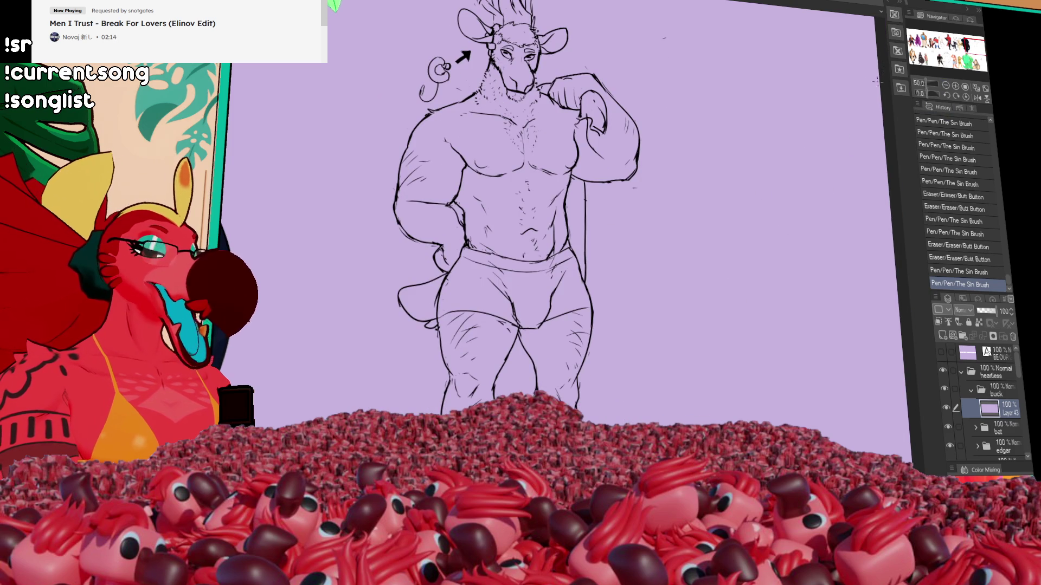
pyautogui.click(946, 85)
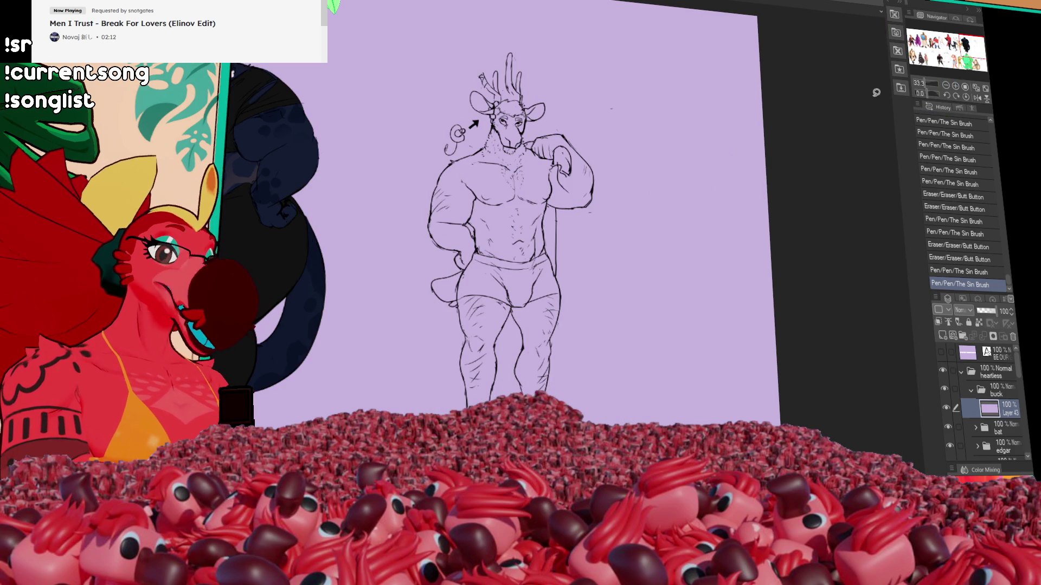
pyautogui.moveTo(784, 169); pyautogui.dragTo(775, 209)
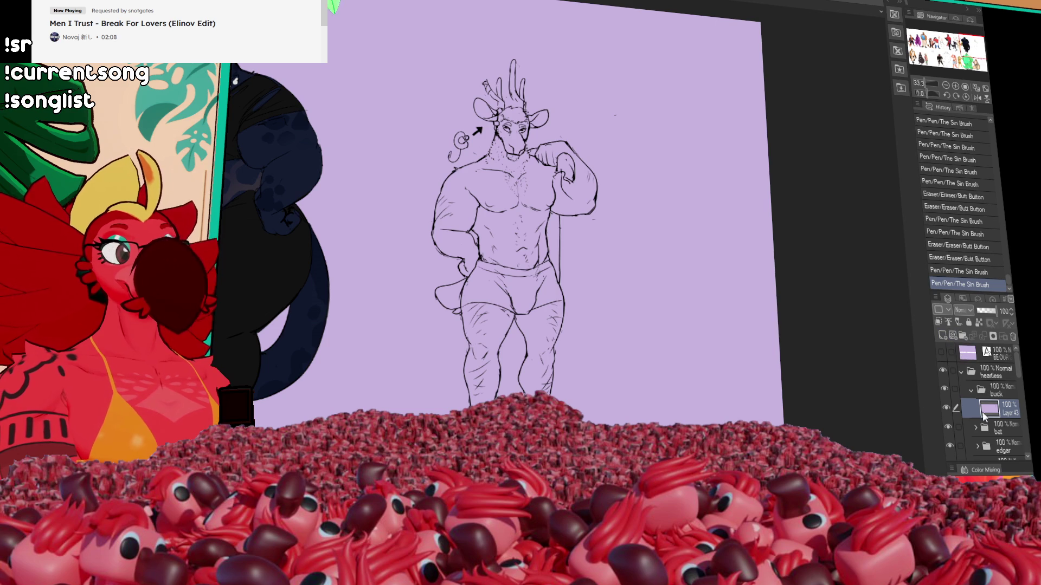
# Add a new raster layer beneath Layer 43, undoing a stray guide stroke.
pyautogui.click(942, 337)
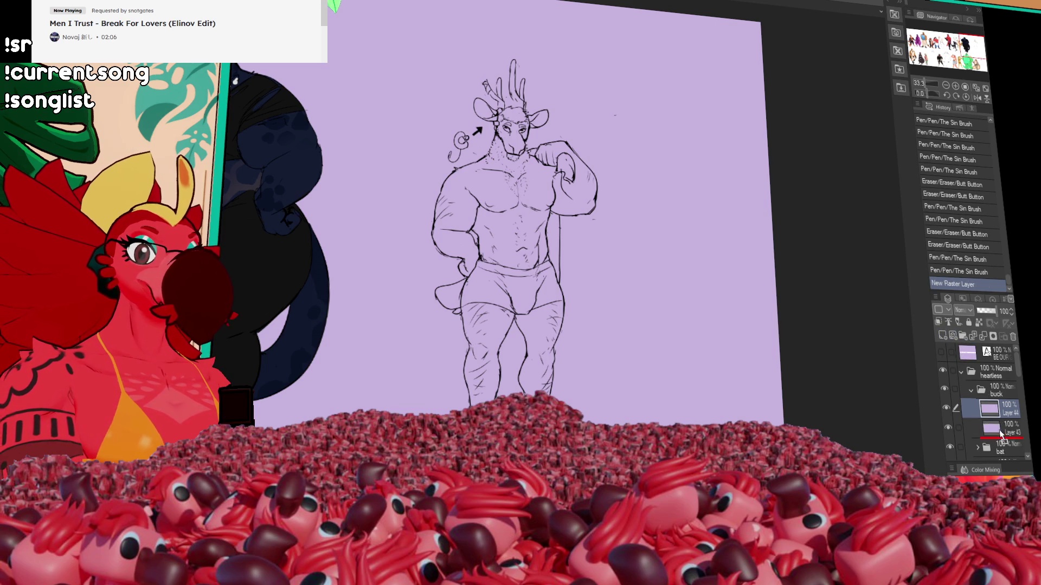
pyautogui.moveTo(1002, 438); pyautogui.dragTo(1002, 439)
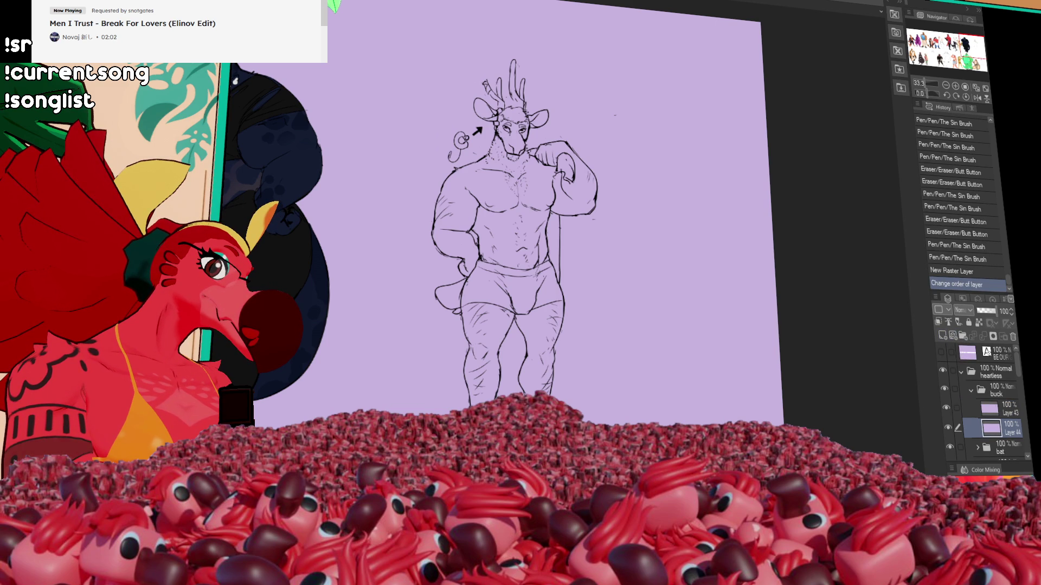
pyautogui.moveTo(423, 337)
pyautogui.mouseDown()
pyautogui.moveTo(465, 112)
pyautogui.moveTo(623, 198)
pyautogui.mouseUp()
pyautogui.hotkey('ctrl', 'z')
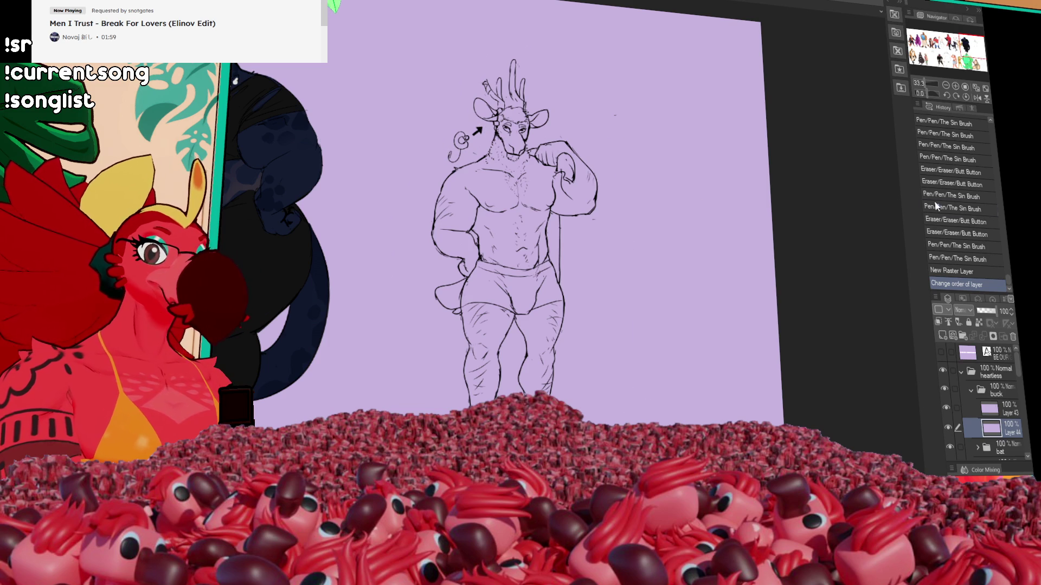
# Set Layer 43 as the reference layer, draw on Layer 44, and zoom in on the figure.
pyautogui.click(997, 411)
pyautogui.click(950, 322)
pyautogui.click(996, 428)
pyautogui.moveTo(633, 376)
pyautogui.mouseDown()
pyautogui.moveTo(629, 428)
pyautogui.moveTo(408, 203)
pyautogui.moveTo(497, 140)
pyautogui.moveTo(468, 104)
pyautogui.moveTo(618, 189)
pyautogui.moveTo(622, 211)
pyautogui.mouseUp()
pyautogui.click(956, 87)
pyautogui.click(956, 87)
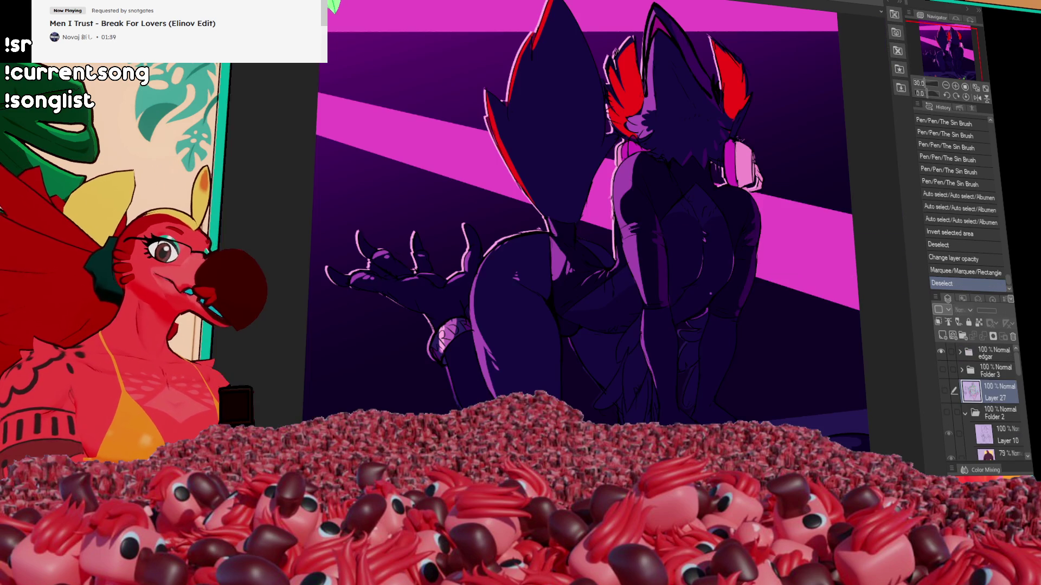
pyautogui.moveTo(407, 262); pyautogui.dragTo(532, 214)
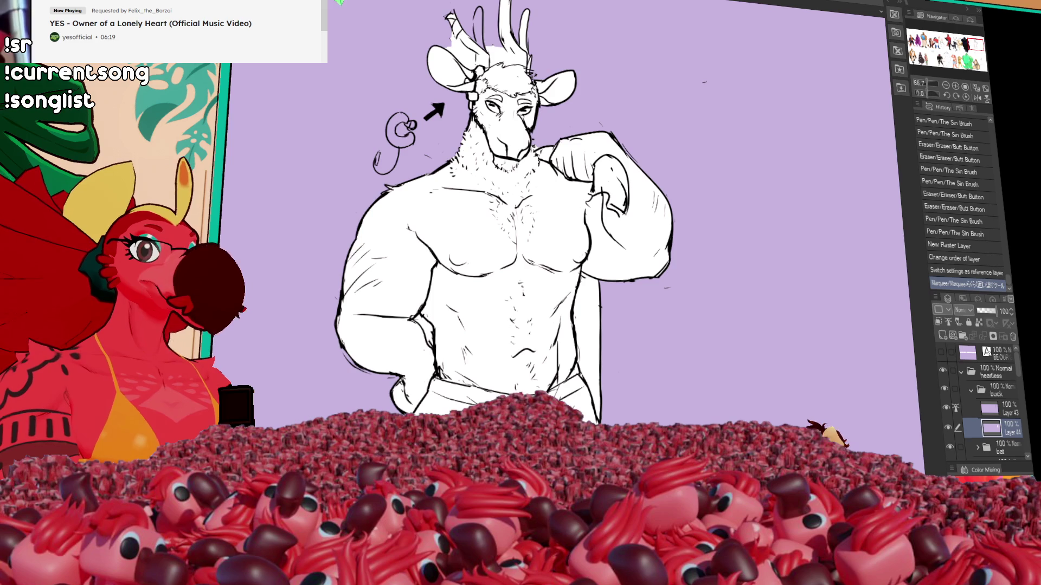
# Erase stray marks beside the buck's left horn.
pyautogui.moveTo(685, 41); pyautogui.dragTo(766, 249)
# Clean up the purple marks beside the left horn.
pyautogui.moveTo(523, 241); pyautogui.dragTo(548, 265)
pyautogui.moveTo(539, 255); pyautogui.dragTo(549, 268)
pyautogui.moveTo(539, 257); pyautogui.dragTo(553, 270)
# Fill the inside of the left horn white, removing excess fill between the horns and at the hip.
pyautogui.moveTo(542, 201); pyautogui.dragTo(558, 252)
pyautogui.moveTo(562, 217)
pyautogui.mouseDown()
pyautogui.moveTo(563, 254)
pyautogui.moveTo(585, 268)
pyautogui.mouseUp()
pyautogui.moveTo(577, 252); pyautogui.dragTo(585, 266)
pyautogui.moveTo(579, 254); pyautogui.dragTo(591, 269)
pyautogui.moveTo(684, 266); pyautogui.dragTo(685, 120)
pyautogui.moveTo(503, 374)
pyautogui.mouseDown()
pyautogui.moveTo(512, 373)
pyautogui.moveTo(527, 209)
pyautogui.moveTo(534, 252)
pyautogui.mouseUp()
# On Layer 43, erase small marks and redraw the left leg line, then zoom out to 33.3%.
pyautogui.click(945, 86)
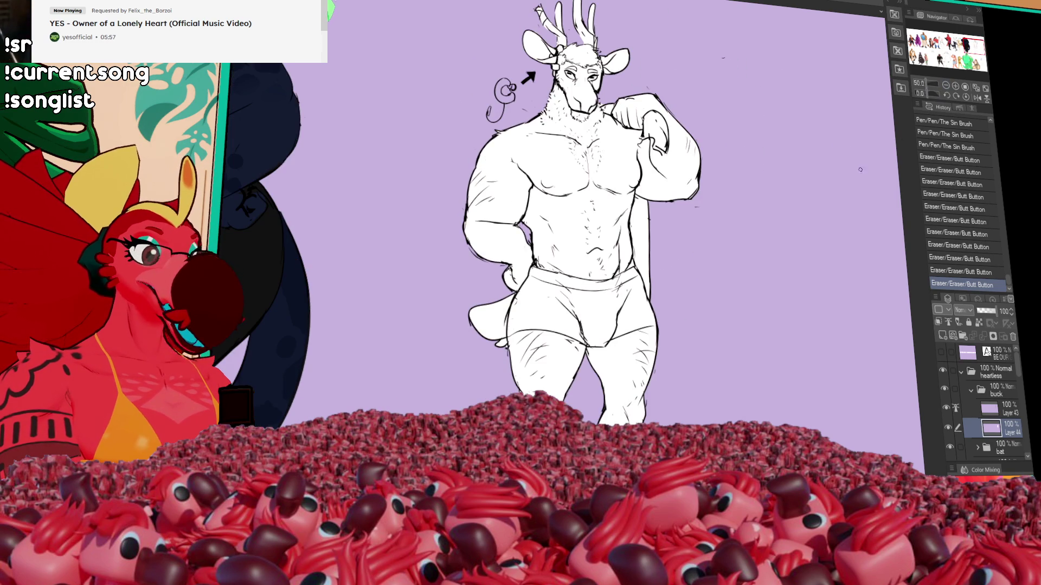
pyautogui.click(992, 408)
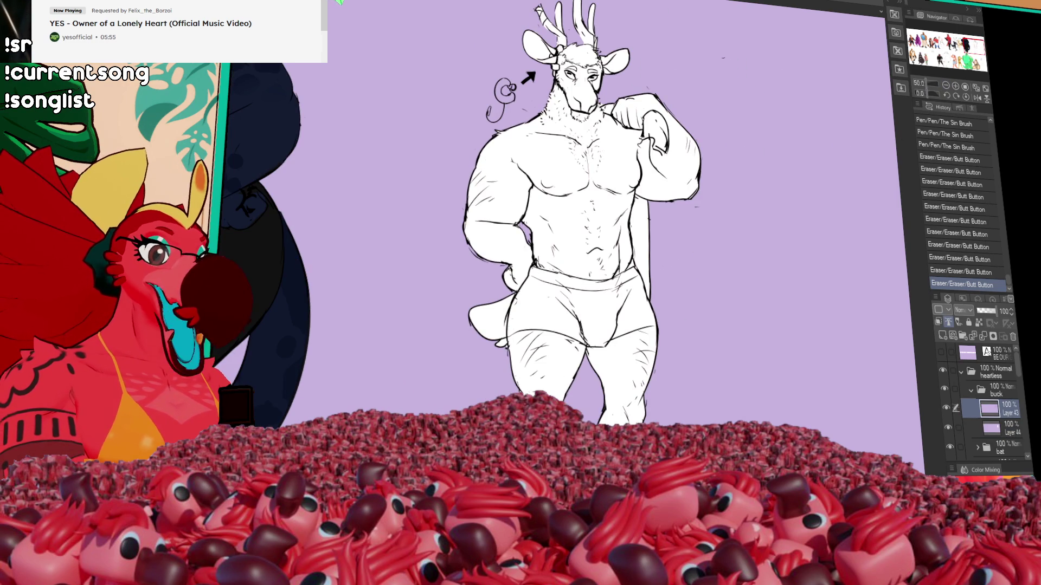
pyautogui.moveTo(575, 217); pyautogui.dragTo(587, 177)
pyautogui.moveTo(570, 371); pyautogui.dragTo(576, 406)
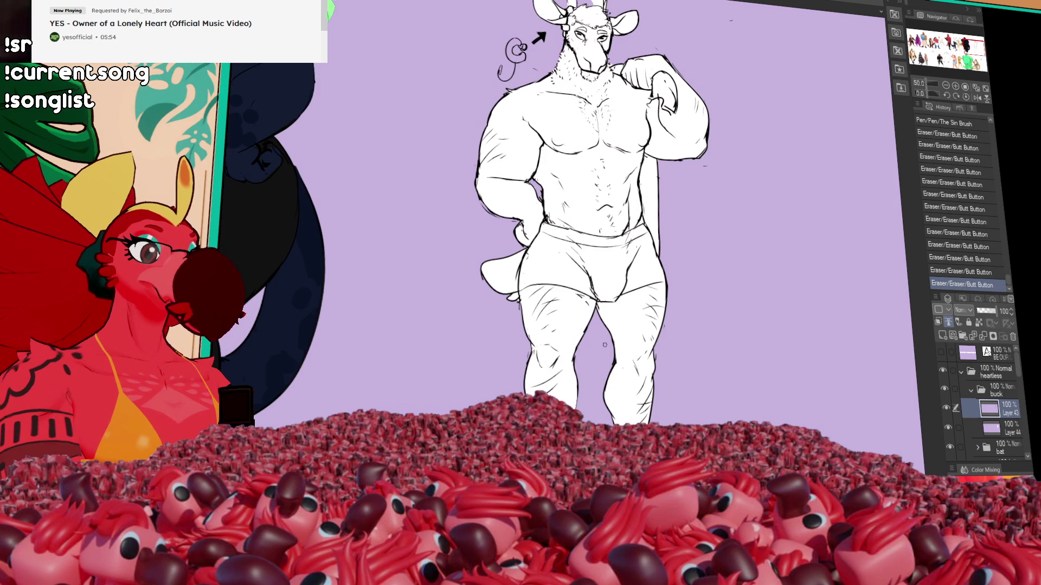
pyautogui.moveTo(593, 268)
pyautogui.mouseDown()
pyautogui.moveTo(693, 342)
pyautogui.moveTo(743, 287)
pyautogui.mouseUp()
pyautogui.moveTo(686, 371); pyautogui.dragTo(685, 418)
pyautogui.moveTo(686, 358); pyautogui.dragTo(681, 422)
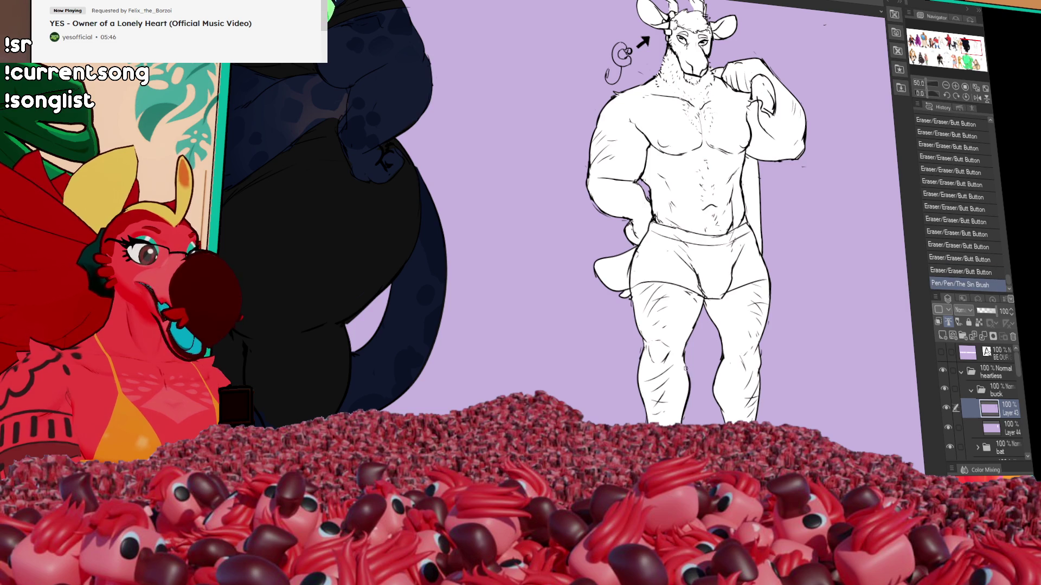
pyautogui.scroll(-1, 563, 477)
pyautogui.moveTo(564, 477)
pyautogui.mouseDown()
pyautogui.moveTo(714, 318)
pyautogui.moveTo(716, 202)
pyautogui.moveTo(781, 80)
pyautogui.mouseUp()
pyautogui.moveTo(596, 101)
pyautogui.mouseDown()
pyautogui.moveTo(548, 203)
pyautogui.moveTo(651, 163)
pyautogui.mouseUp()
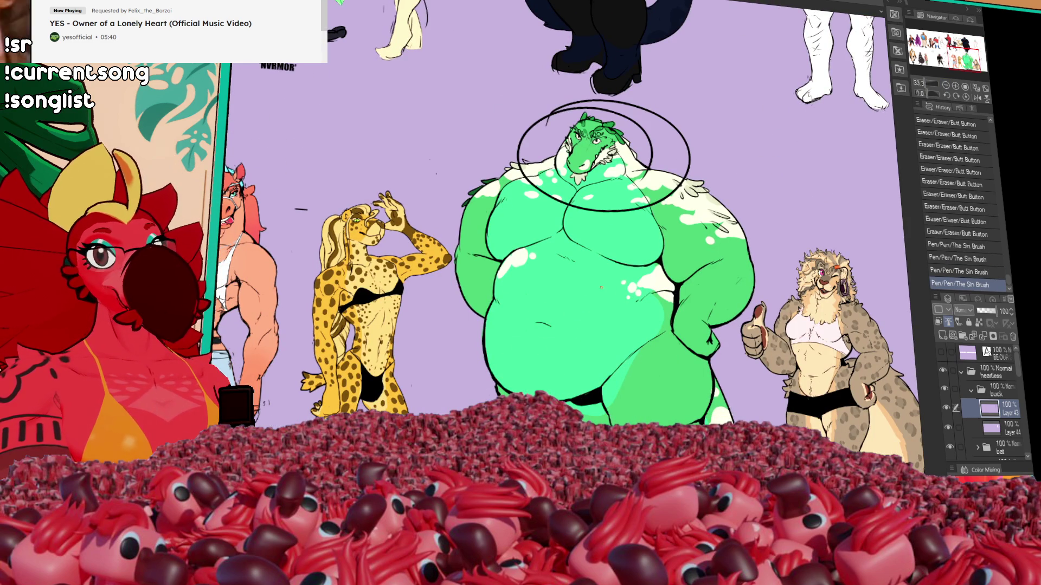
pyautogui.hotkey('ctrl', 'z')
pyautogui.moveTo(570, 242)
pyautogui.mouseDown()
pyautogui.moveTo(567, 336)
pyautogui.moveTo(531, 512)
pyautogui.moveTo(770, 355)
pyautogui.moveTo(844, 414)
pyautogui.mouseUp()
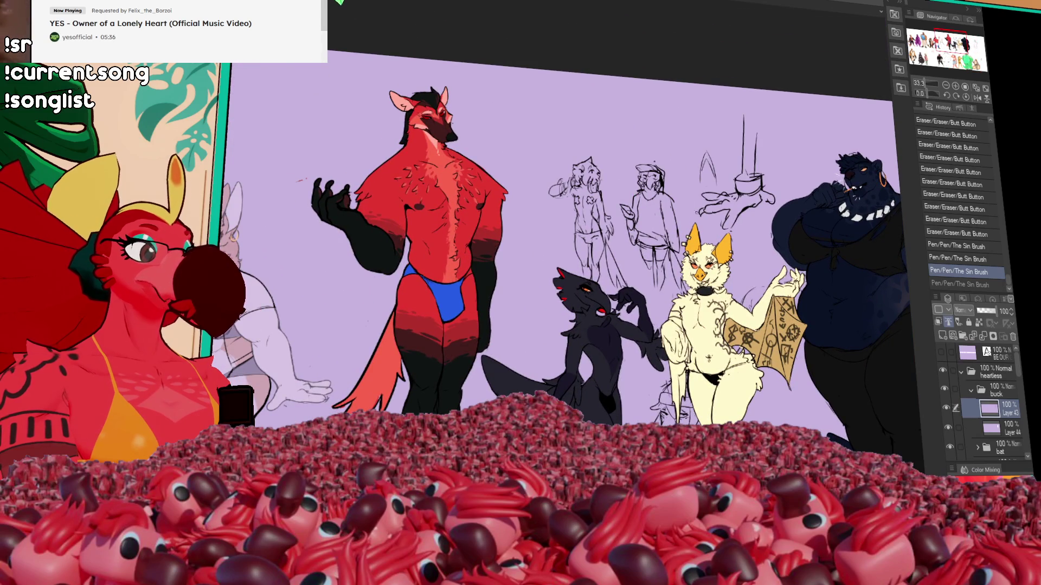
pyautogui.moveTo(780, 249)
pyautogui.mouseDown()
pyautogui.moveTo(790, 225)
pyautogui.moveTo(767, 211)
pyautogui.mouseUp()
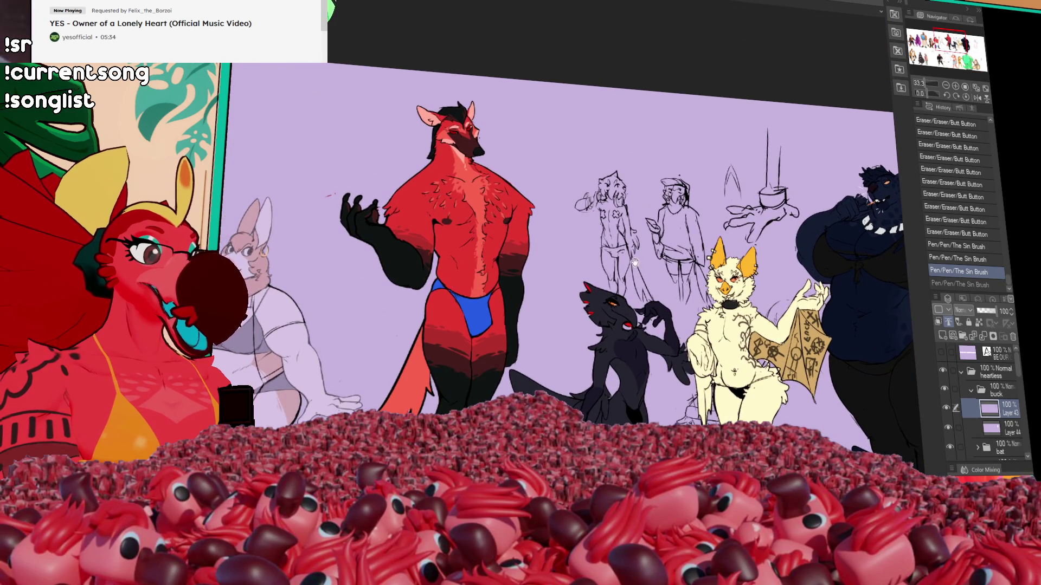
pyautogui.moveTo(634, 262); pyautogui.dragTo(741, 212)
pyautogui.moveTo(617, 177)
pyautogui.mouseDown()
pyautogui.moveTo(721, 138)
pyautogui.moveTo(817, 125)
pyautogui.mouseUp()
pyautogui.hotkey('ctrl', 'z')
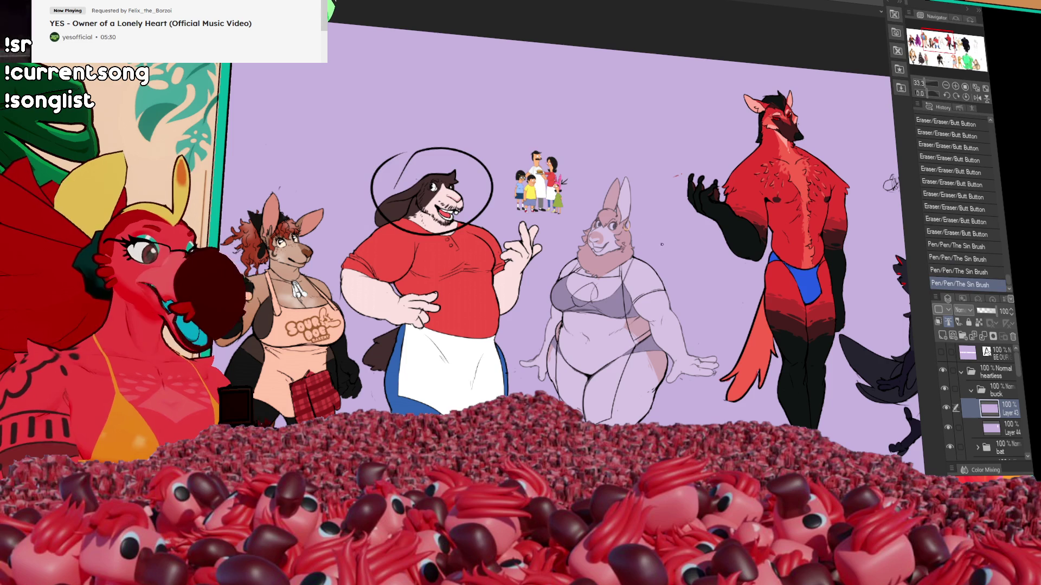
pyautogui.moveTo(1030, 303)
pyautogui.mouseDown()
pyautogui.moveTo(806, 295)
pyautogui.moveTo(859, 380)
pyautogui.moveTo(944, 466)
pyautogui.mouseUp()
pyautogui.moveTo(534, 107)
pyautogui.mouseDown()
pyautogui.moveTo(564, 182)
pyautogui.moveTo(507, 114)
pyautogui.mouseUp()
pyautogui.hotkey('ctrl', 'z')
pyautogui.scroll(-6, 814, 297)
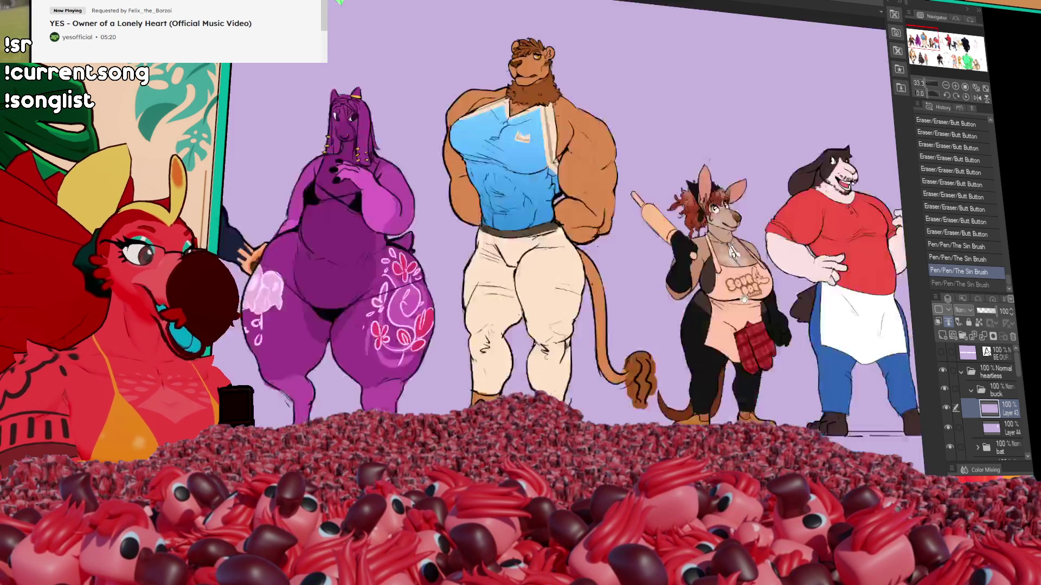
pyautogui.hscroll(6, 822, 319)
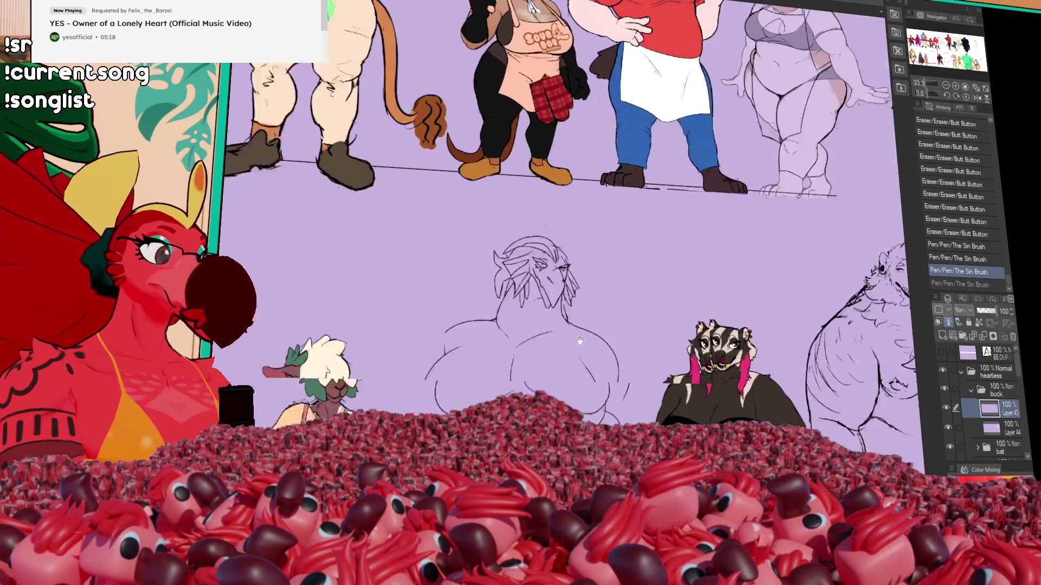
pyautogui.hscroll(8, 796, 274)
pyautogui.scroll(-4, 796, 274)
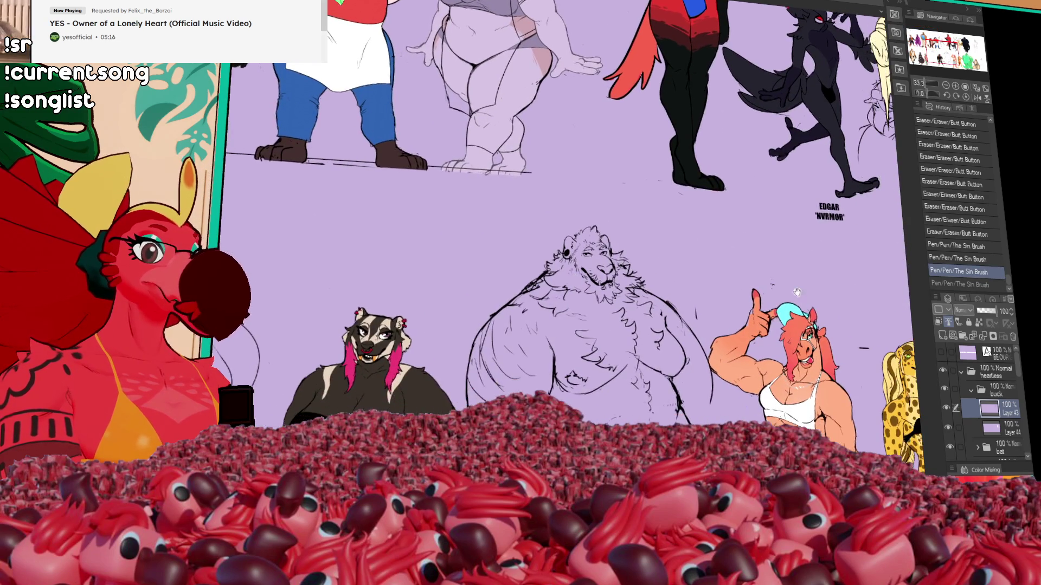
pyautogui.moveTo(412, 111)
pyautogui.mouseDown()
pyautogui.moveTo(433, 115)
pyautogui.moveTo(296, 111)
pyautogui.moveTo(750, 124)
pyautogui.mouseUp()
pyautogui.hotkey('ctrl', 'z')
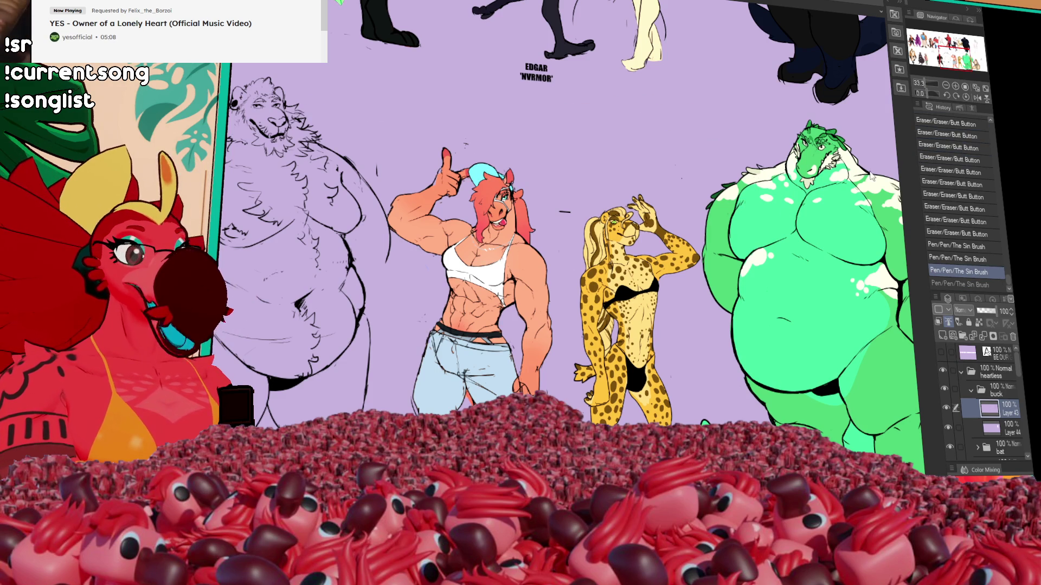
pyautogui.moveTo(954, 57)
pyautogui.mouseDown()
pyautogui.moveTo(952, 44)
pyautogui.moveTo(968, 46)
pyautogui.mouseUp()
pyautogui.click(955, 86)
pyautogui.click(955, 86)
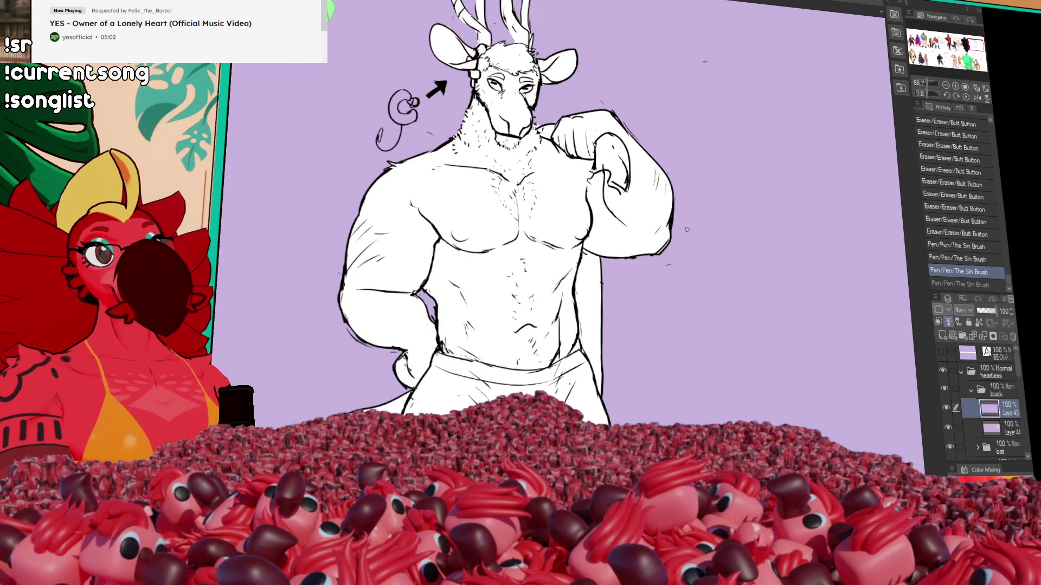
# Redraw the buck's hip line, undoing attempts until it sits right.
pyautogui.moveTo(690, 243); pyautogui.dragTo(706, 218)
pyautogui.moveTo(460, 297); pyautogui.dragTo(457, 320)
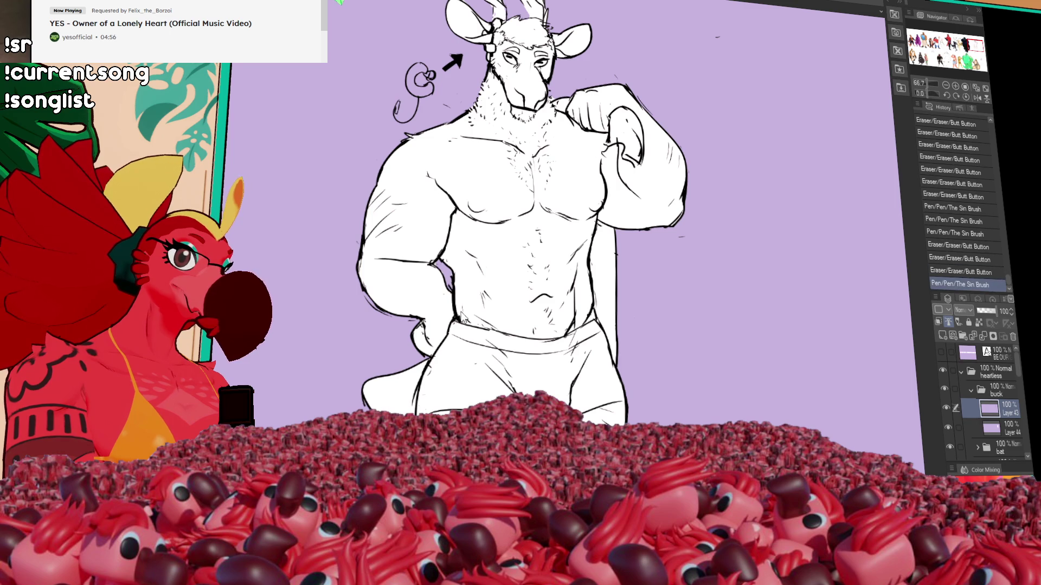
pyautogui.hotkey('ctrl', 'z')
pyautogui.moveTo(453, 281)
pyautogui.mouseDown()
pyautogui.moveTo(456, 318)
pyautogui.moveTo(466, 321)
pyautogui.mouseUp()
pyautogui.hotkey('ctrl', 'z')
pyautogui.moveTo(462, 314); pyautogui.dragTo(490, 329)
# Tidy the torso edge and make small line fixes around the buck.
pyautogui.moveTo(588, 297)
pyautogui.mouseDown()
pyautogui.moveTo(596, 318)
pyautogui.moveTo(604, 313)
pyautogui.mouseUp()
pyautogui.moveTo(493, 229); pyautogui.dragTo(514, 280)
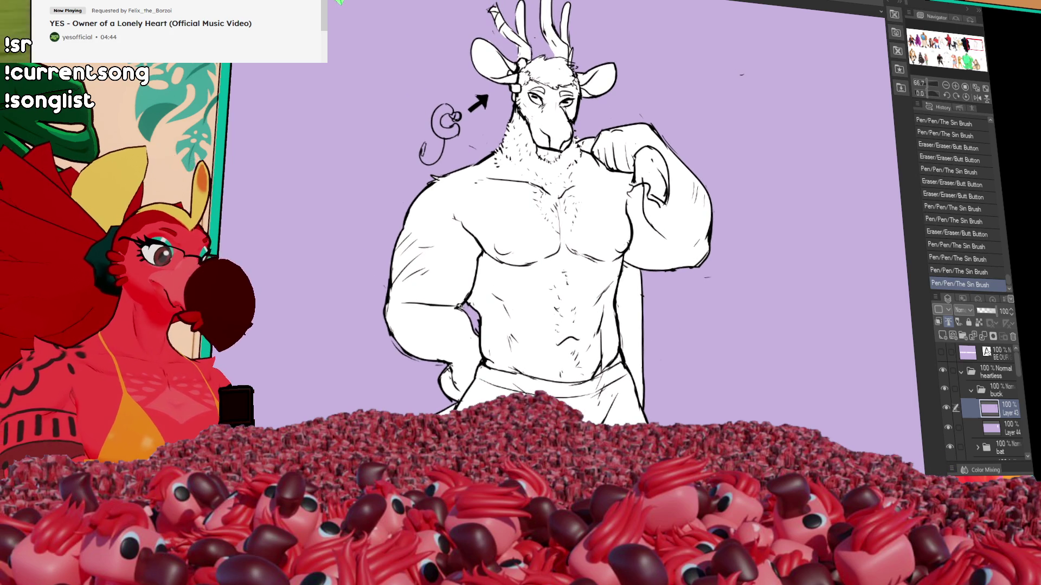
pyautogui.moveTo(458, 301); pyautogui.dragTo(462, 297)
pyautogui.moveTo(584, 211); pyautogui.dragTo(589, 217)
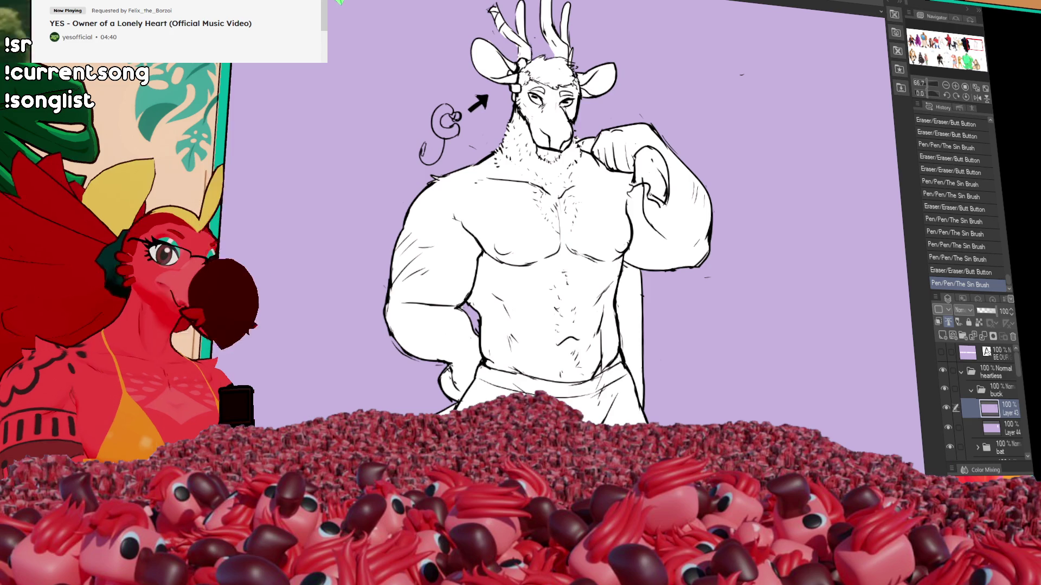
pyautogui.click(1003, 429)
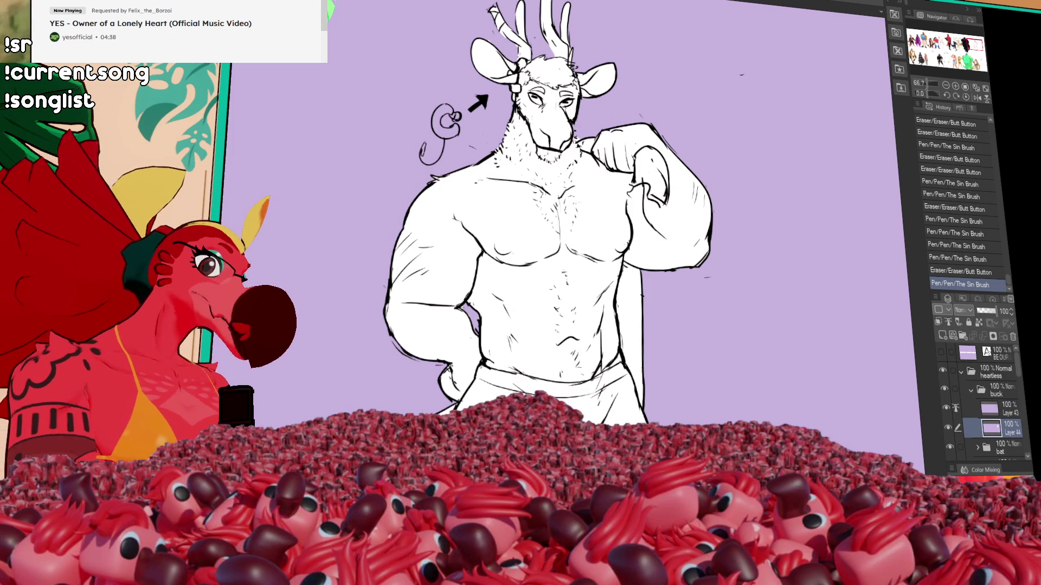
# Bucket-fill the buck's eye red.
pyautogui.click(534, 99)
pyautogui.hotkey('ctrl', 'z')
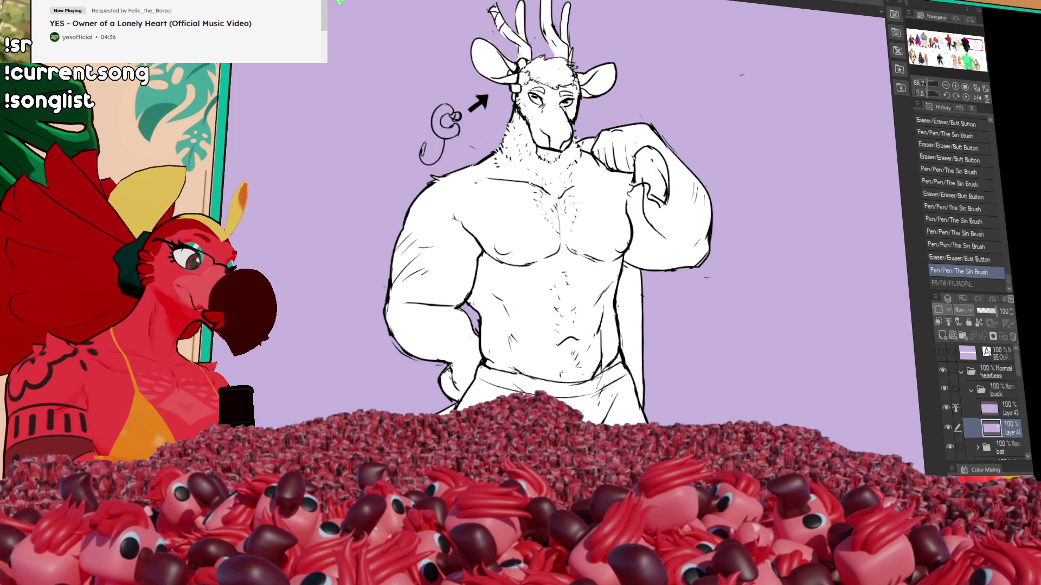
pyautogui.hotkey('ctrl', 'y')
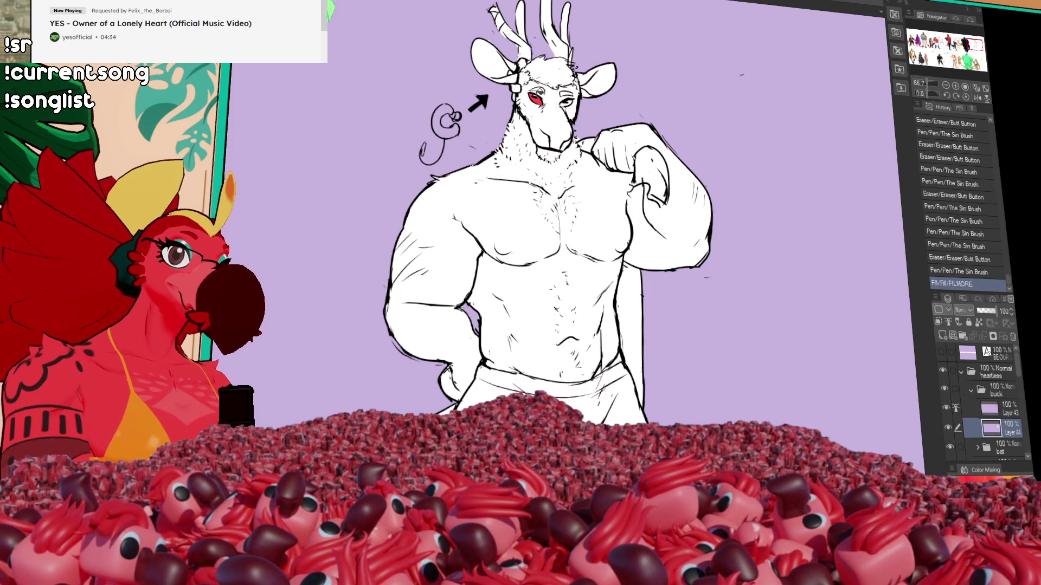
pyautogui.moveTo(575, 198); pyautogui.dragTo(611, 258)
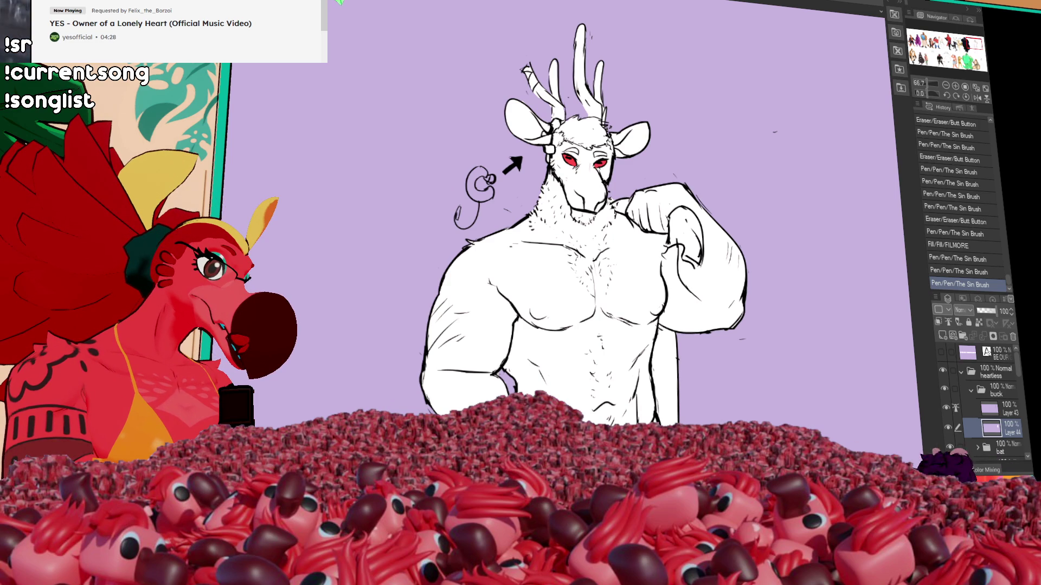
# Brush pink onto the nose and face, and fill the top of the head light pink.
pyautogui.moveTo(594, 194); pyautogui.dragTo(584, 197)
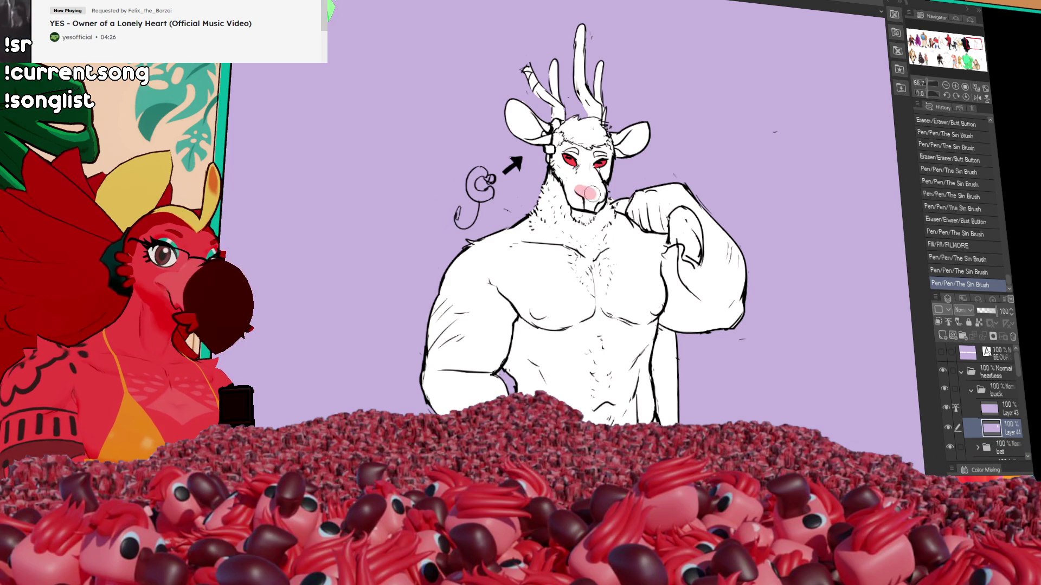
pyautogui.hotkey('ctrl', 'z')
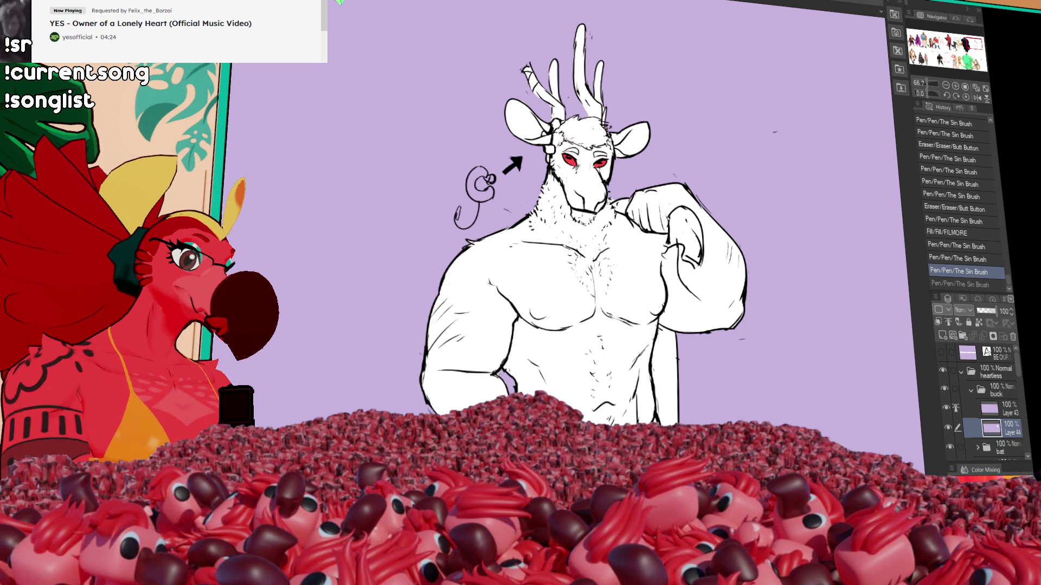
pyautogui.moveTo(570, 187); pyautogui.dragTo(607, 182)
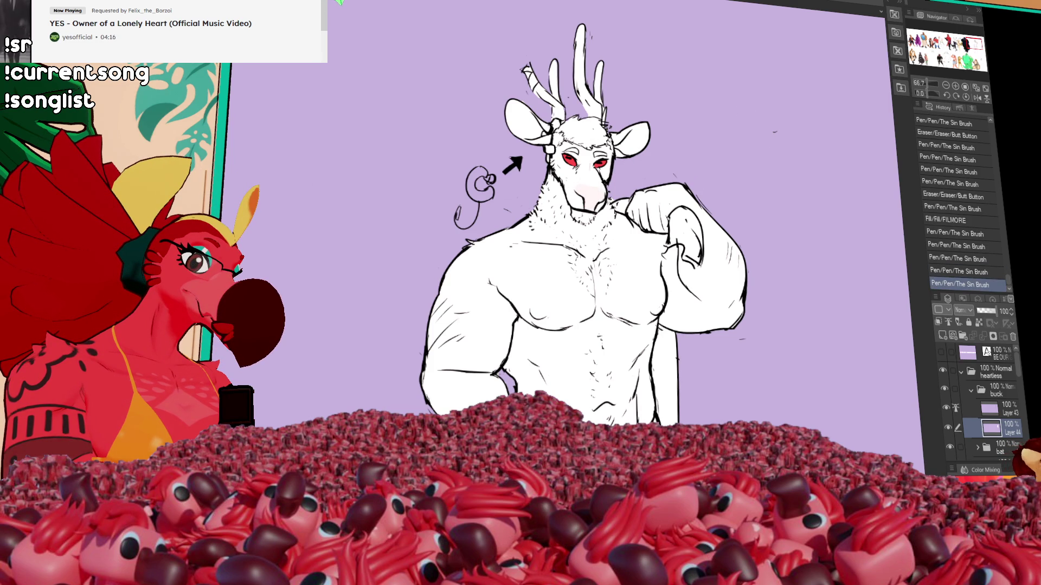
pyautogui.press('g')
pyautogui.click(616, 122)
pyautogui.press('p')
pyautogui.moveTo(558, 160); pyautogui.dragTo(564, 166)
# Shade pink fur on the neck and chest and dab pink spots on the left shoulder and right chest.
pyautogui.moveTo(559, 211)
pyautogui.mouseDown()
pyautogui.moveTo(575, 227)
pyautogui.moveTo(558, 233)
pyautogui.moveTo(585, 258)
pyautogui.moveTo(574, 282)
pyautogui.moveTo(596, 314)
pyautogui.moveTo(607, 266)
pyautogui.moveTo(583, 255)
pyautogui.moveTo(594, 239)
pyautogui.mouseUp()
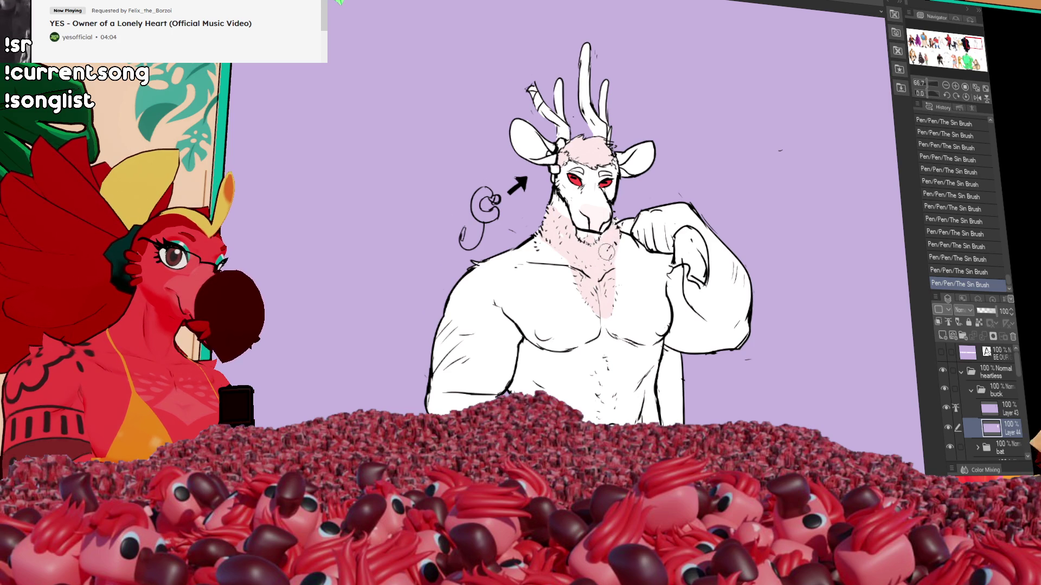
pyautogui.moveTo(468, 293)
pyautogui.mouseDown()
pyautogui.moveTo(483, 265)
pyautogui.moveTo(472, 293)
pyautogui.mouseUp()
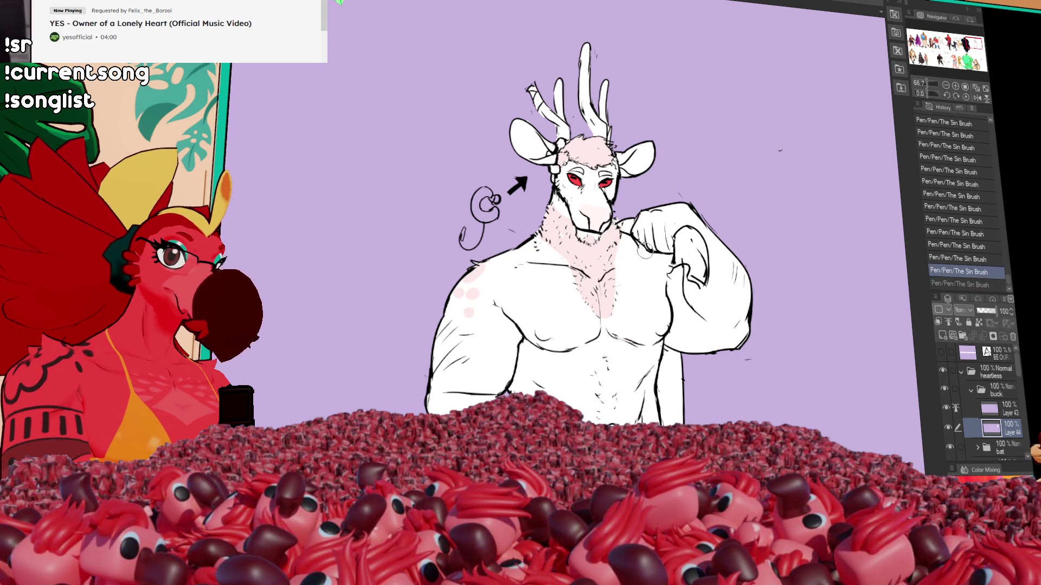
pyautogui.moveTo(642, 268); pyautogui.dragTo(656, 273)
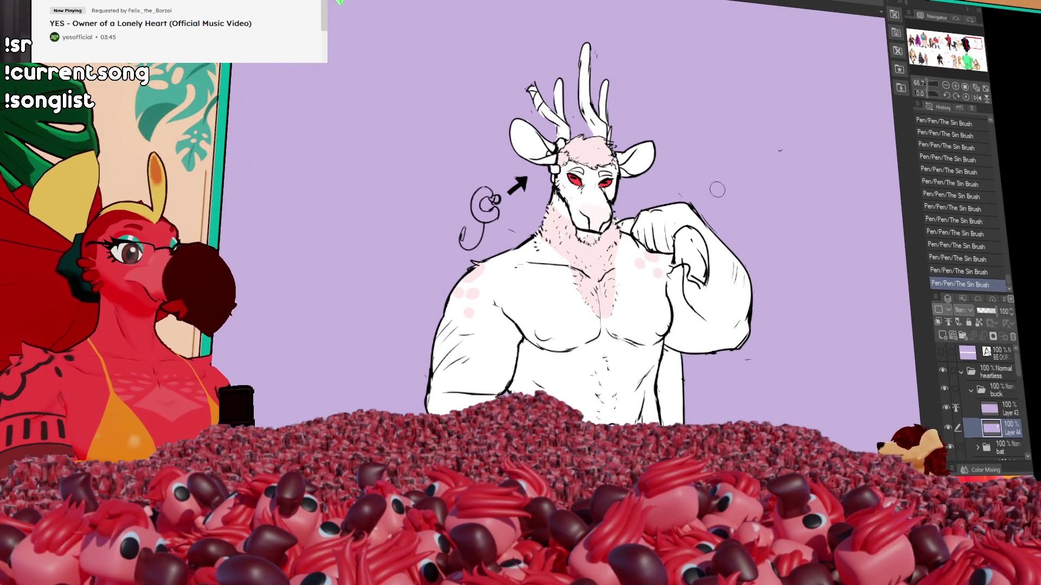
# Shift the view over the buck and make Layer 43 the working layer.
pyautogui.moveTo(635, 297)
pyautogui.mouseDown()
pyautogui.moveTo(630, 275)
pyautogui.moveTo(728, 218)
pyautogui.moveTo(782, 217)
pyautogui.mouseUp()
pyautogui.scroll(-2, 729, 223)
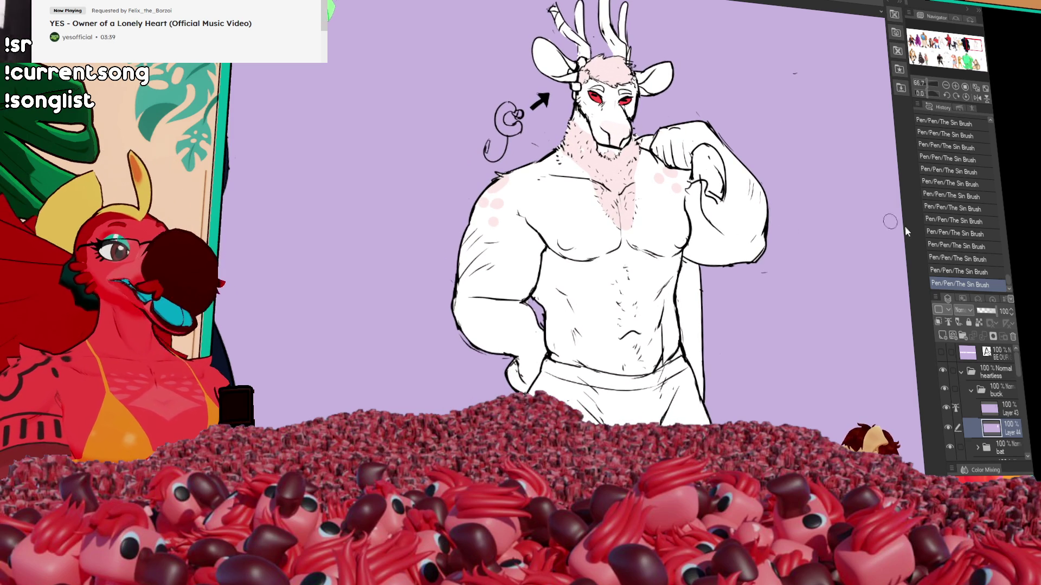
pyautogui.click(991, 416)
# Erase the stray line art across the buck's chest on Layer 43.
pyautogui.press('e')
pyautogui.moveTo(604, 258); pyautogui.dragTo(659, 252)
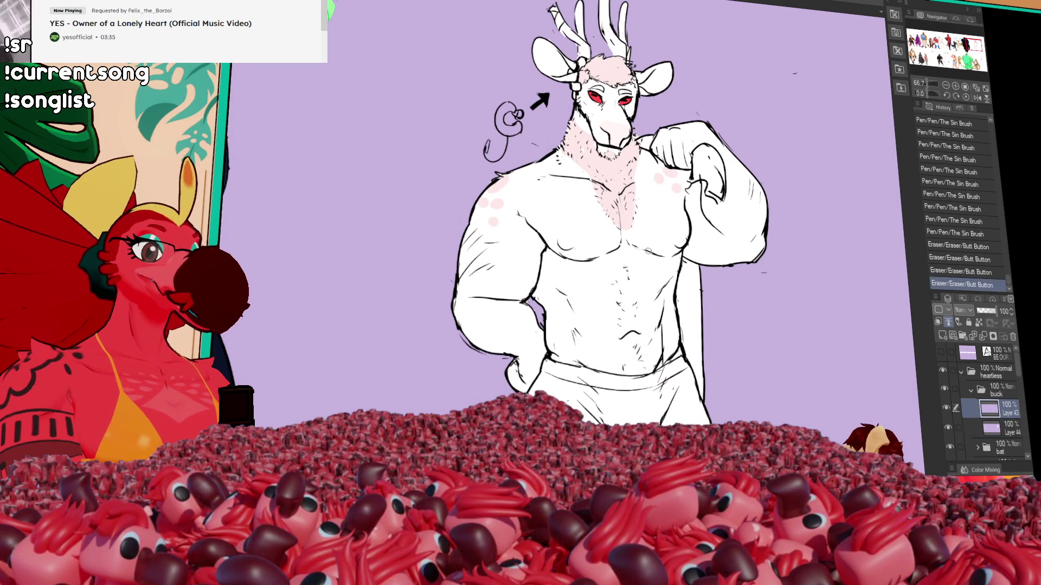
pyautogui.moveTo(811, 164); pyautogui.dragTo(813, 171)
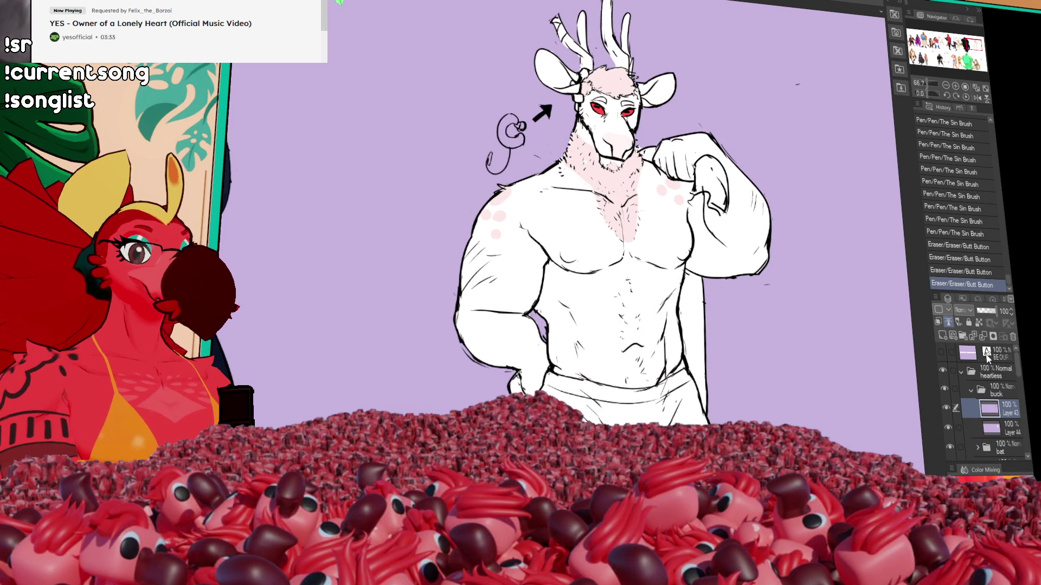
# Back on Layer 44, fill pale pink into the gaps in and around the buck's ear.
pyautogui.hotkey('alt', '[')
pyautogui.moveTo(653, 96)
pyautogui.mouseDown()
pyautogui.moveTo(660, 88)
pyautogui.moveTo(650, 92)
pyautogui.mouseUp()
pyautogui.click(659, 95)
pyautogui.click(659, 95)
pyautogui.scroll(3, 624, 217)
pyautogui.moveTo(564, 227); pyautogui.dragTo(578, 211)
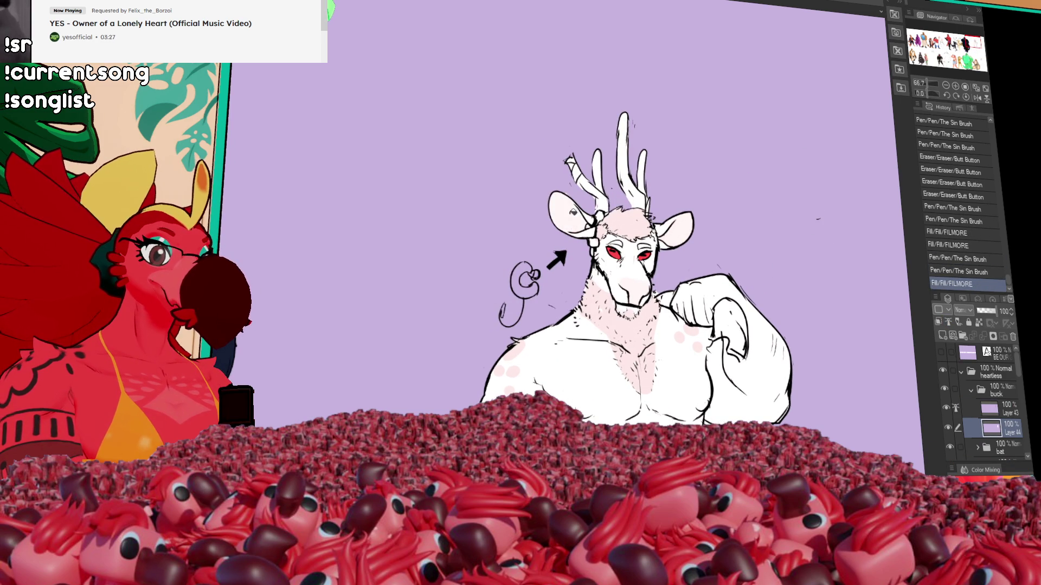
pyautogui.click(572, 219)
# Fill the remaining pale pink gaps on the buck's head and neck.
pyautogui.moveTo(731, 174); pyautogui.dragTo(731, 134)
pyautogui.click(625, 205)
pyautogui.click(649, 201)
pyautogui.moveTo(733, 211); pyautogui.dragTo(732, 179)
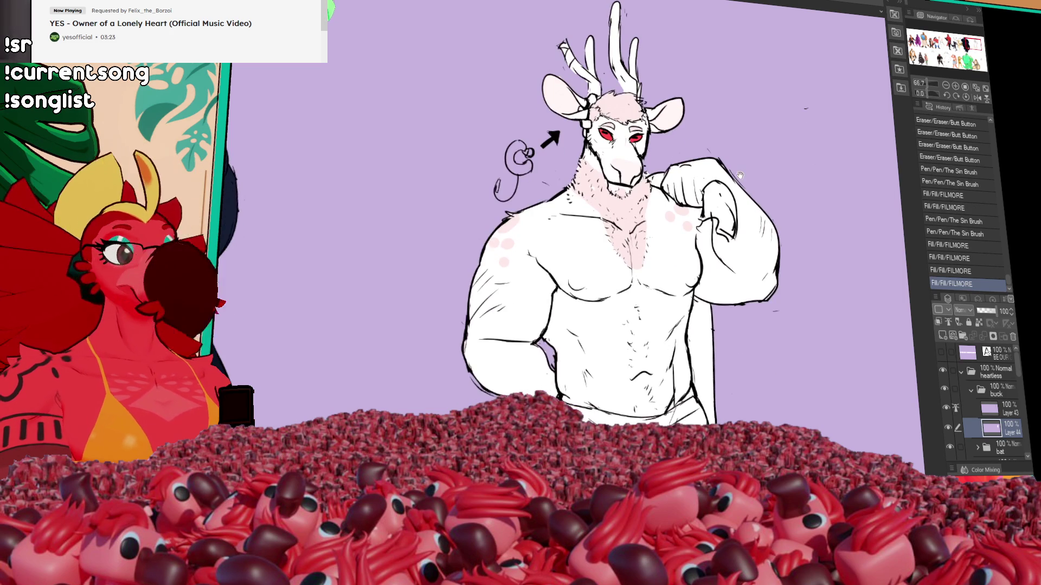
pyautogui.moveTo(737, 221); pyautogui.dragTo(727, 186)
pyautogui.moveTo(744, 249); pyautogui.dragTo(729, 185)
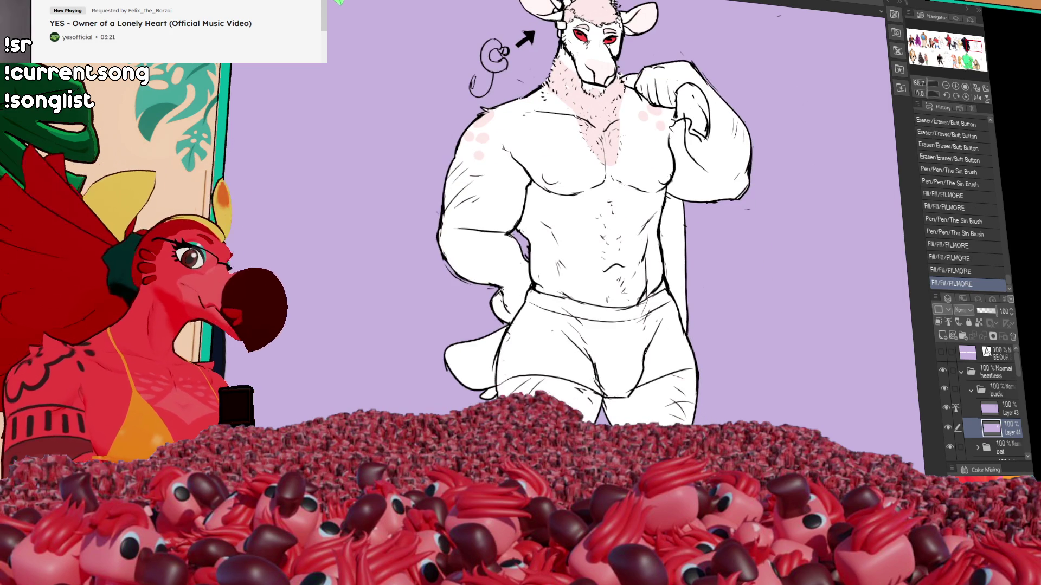
# Fill the buck's shorts solid black with the FILMORE fill tool.
pyautogui.click(643, 341)
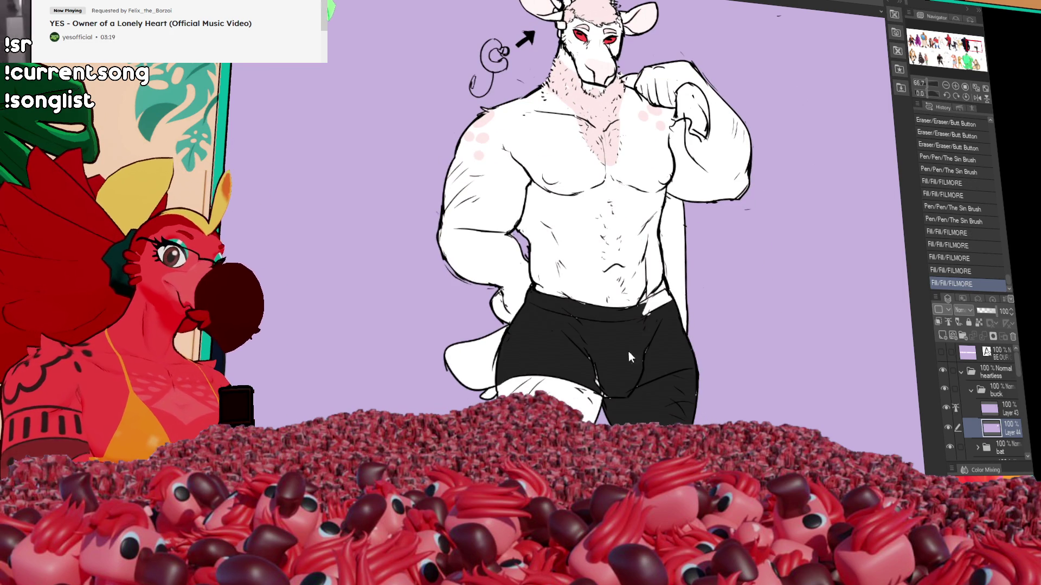
pyautogui.hotkey('ctrl', 'z')
pyautogui.press('p')
pyautogui.moveTo(615, 392); pyautogui.dragTo(687, 362)
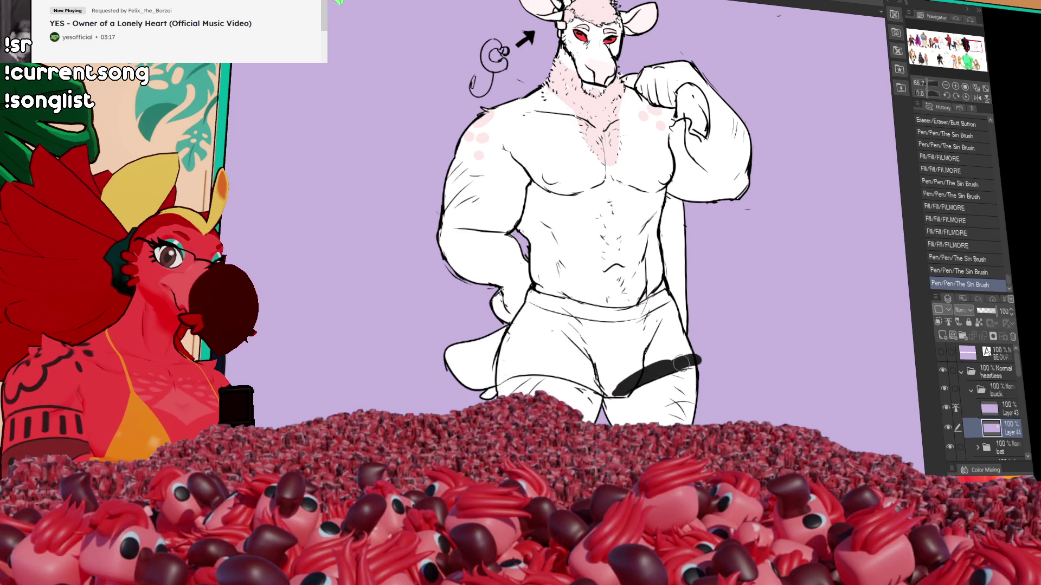
pyautogui.press('g')
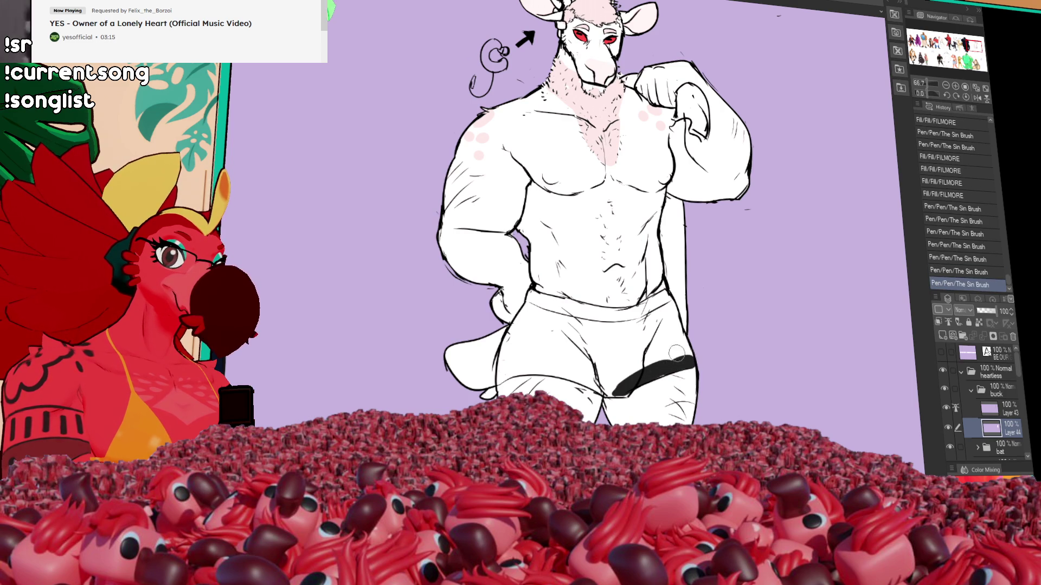
pyautogui.click(591, 361)
pyautogui.click(605, 385)
# Ink short detail strokes along the shorts' waistband with The Sin Brush pen.
pyautogui.press('p')
pyautogui.moveTo(596, 337); pyautogui.dragTo(624, 323)
pyautogui.moveTo(601, 333); pyautogui.dragTo(668, 292)
pyautogui.moveTo(642, 312); pyautogui.dragTo(674, 289)
pyautogui.moveTo(659, 306); pyautogui.dragTo(672, 286)
pyautogui.moveTo(655, 326); pyautogui.dragTo(645, 355)
pyautogui.moveTo(675, 286)
pyautogui.mouseDown()
pyautogui.moveTo(657, 306)
pyautogui.moveTo(607, 317)
pyautogui.moveTo(602, 309)
pyautogui.moveTo(610, 317)
pyautogui.moveTo(599, 298)
pyautogui.moveTo(577, 306)
pyautogui.mouseUp()
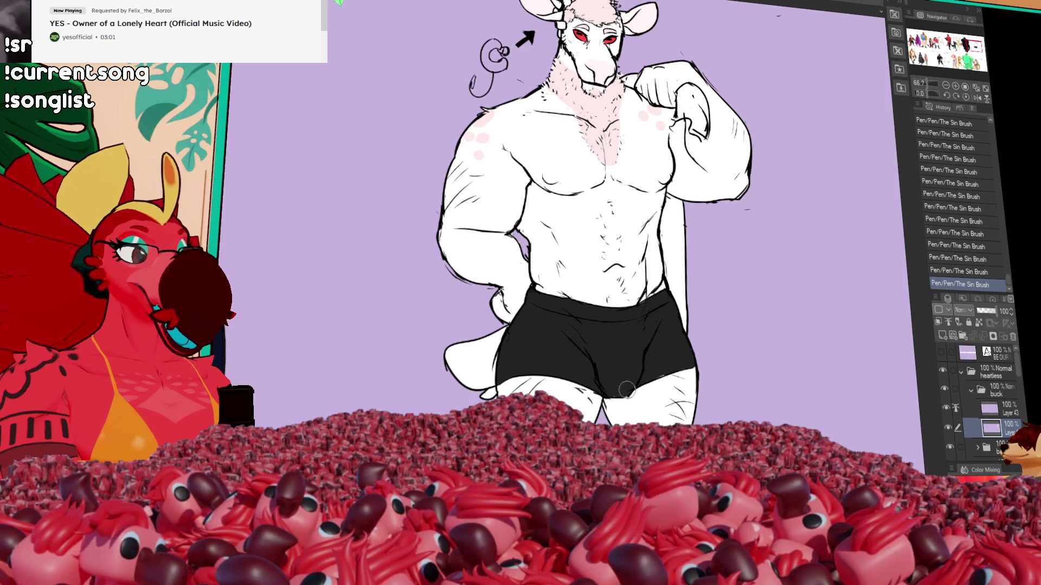
pyautogui.moveTo(704, 326); pyautogui.dragTo(708, 334)
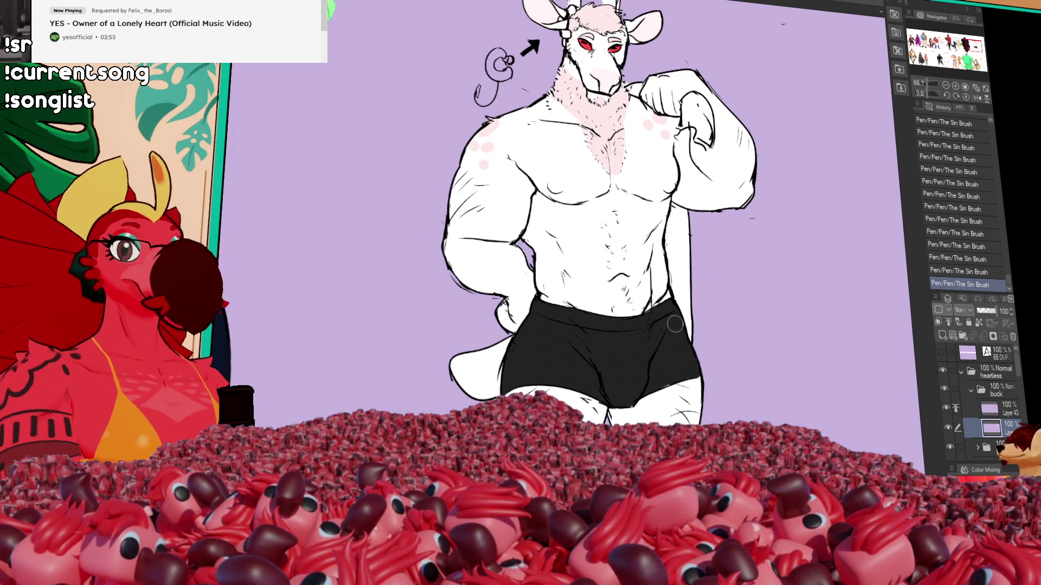
# On Layer 44, dab pink spots on the buck's left and right pecs.
pyautogui.moveTo(707, 304); pyautogui.dragTo(712, 324)
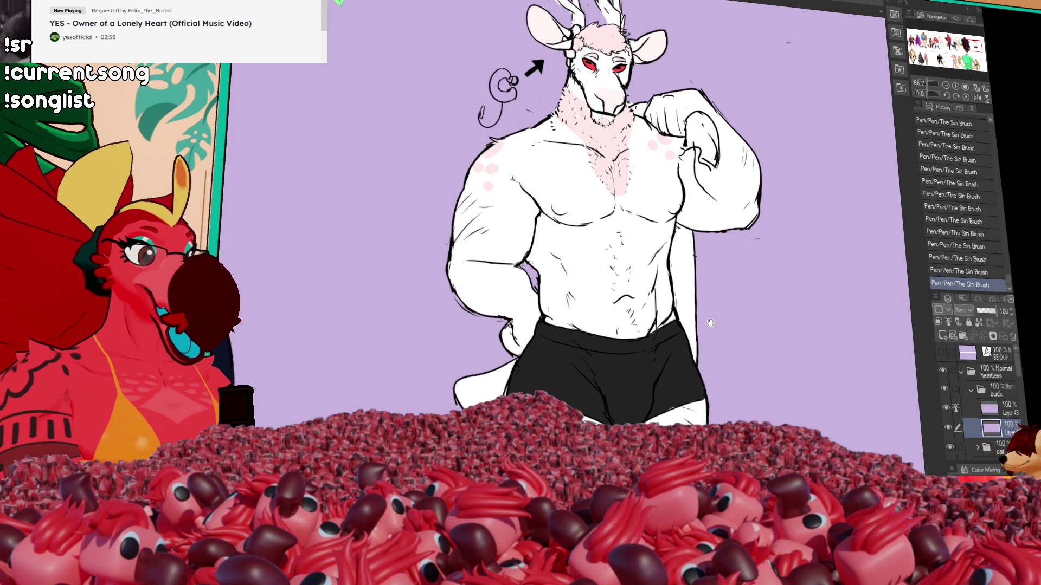
pyautogui.moveTo(808, 274); pyautogui.dragTo(796, 293)
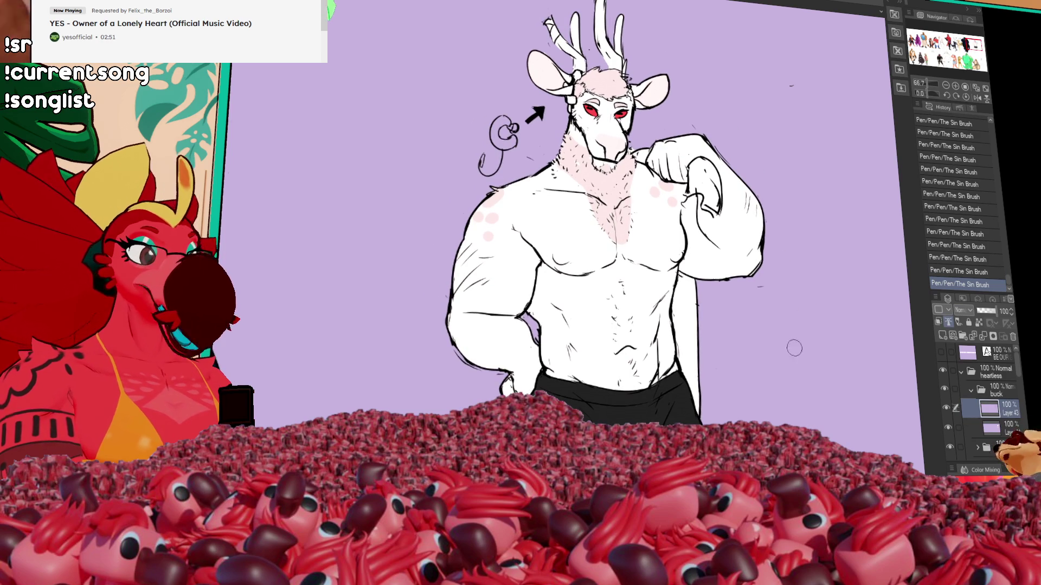
pyautogui.moveTo(735, 227); pyautogui.dragTo(729, 240)
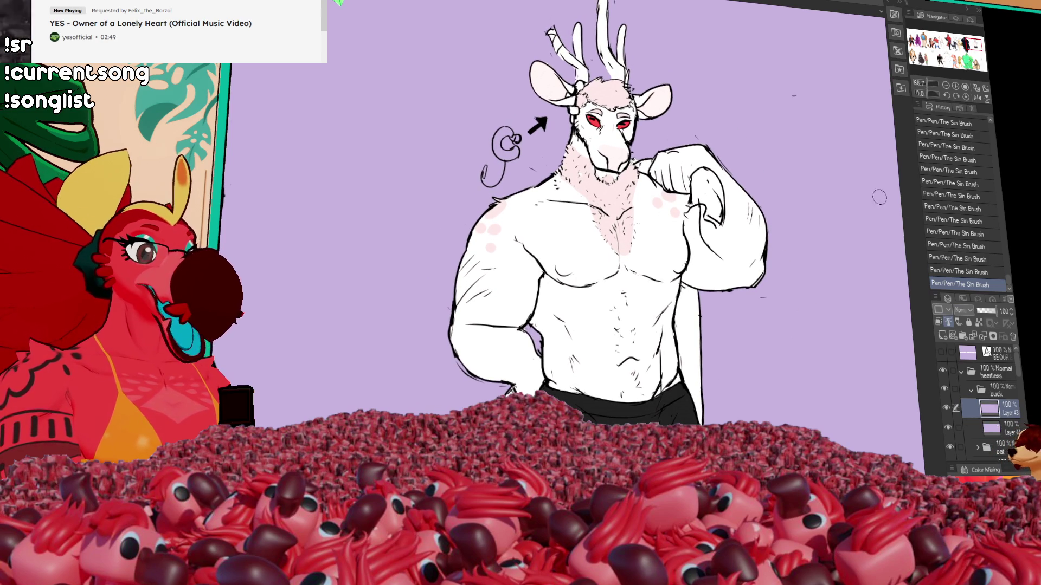
pyautogui.click(1003, 428)
pyautogui.click(566, 269)
pyautogui.click(679, 266)
pyautogui.hotkey('ctrl', 'z')
pyautogui.click(678, 267)
# Add fur strokes at the chest and throat, undo a stray stroke, and zoom out to the whole buck.
pyautogui.moveTo(862, 173); pyautogui.dragTo(870, 207)
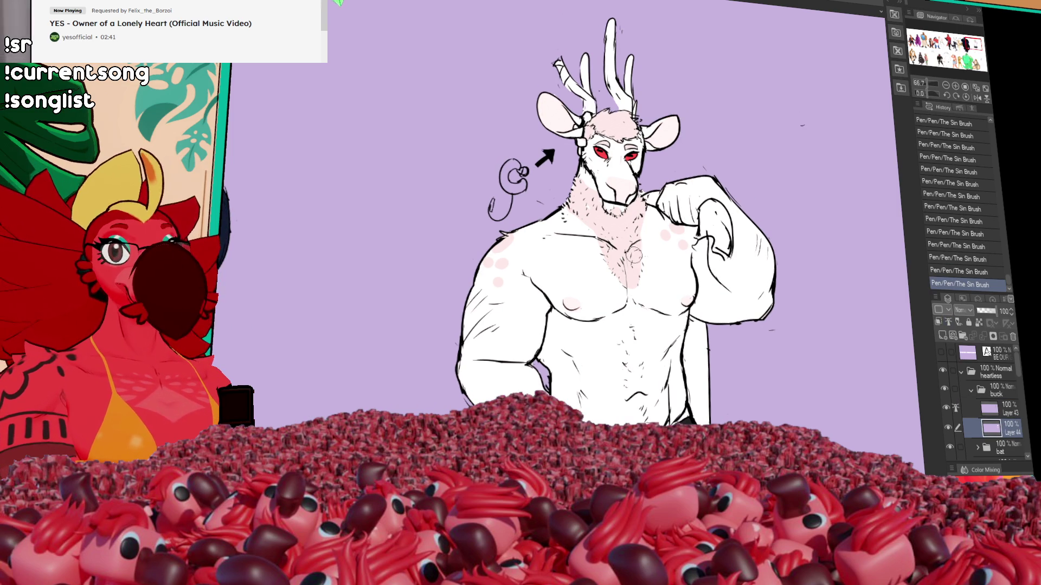
pyautogui.moveTo(640, 241); pyautogui.dragTo(635, 266)
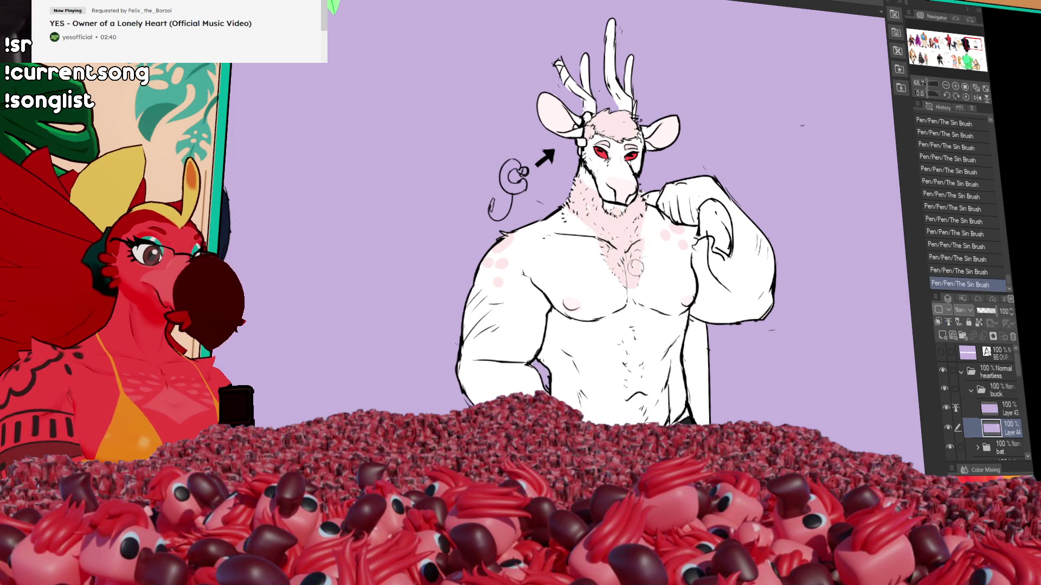
pyautogui.click(646, 220)
pyautogui.click(647, 212)
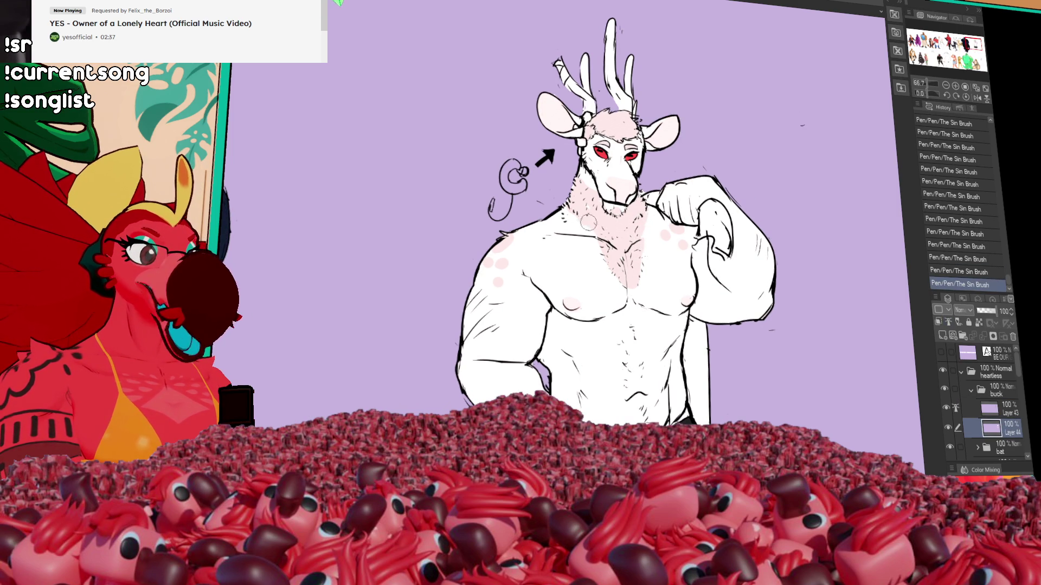
pyautogui.scroll(2, 721, 219)
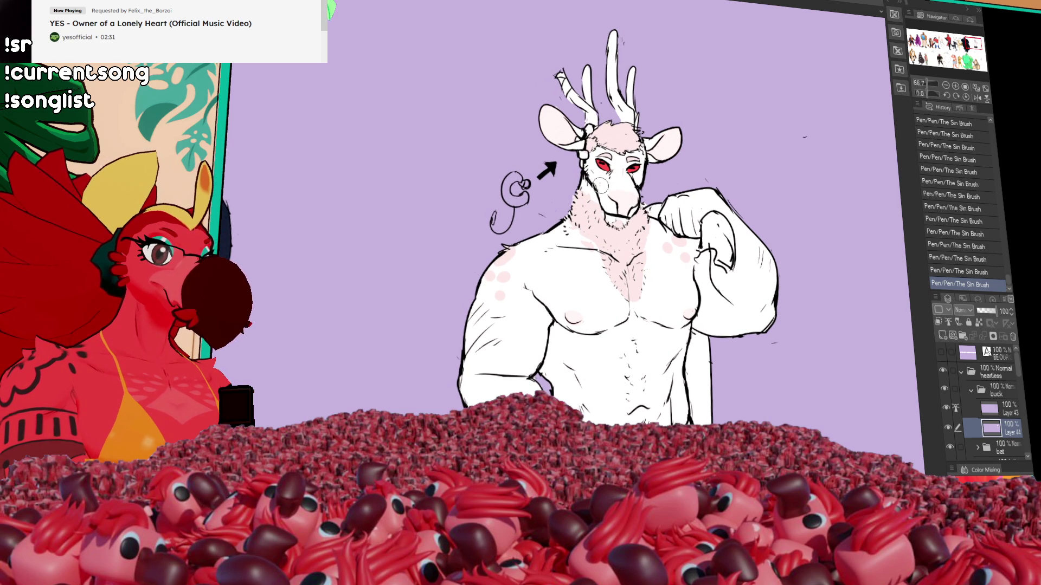
pyautogui.moveTo(779, 192); pyautogui.dragTo(785, 198)
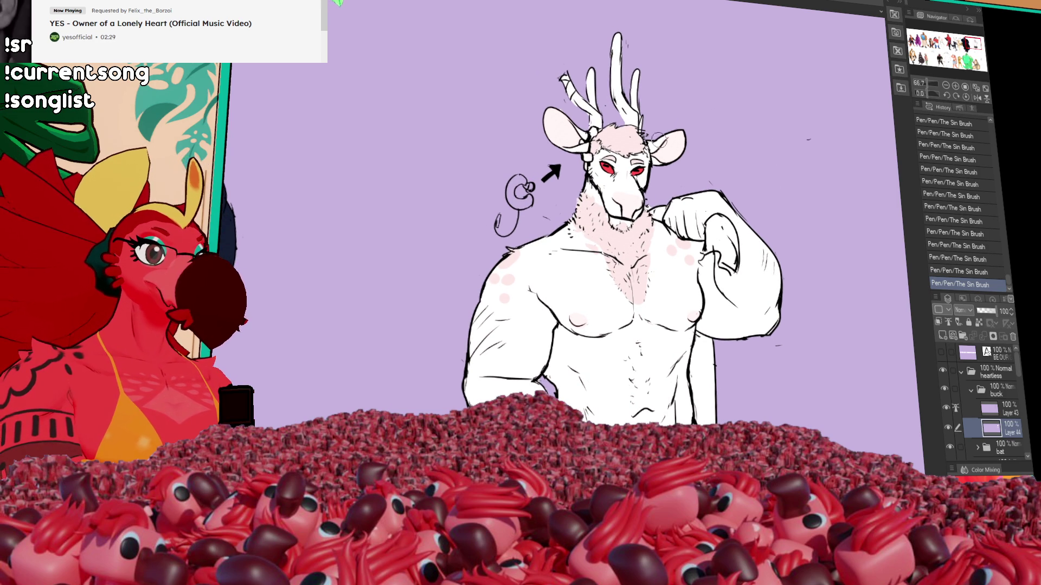
pyautogui.hotkey('ctrl', 'z')
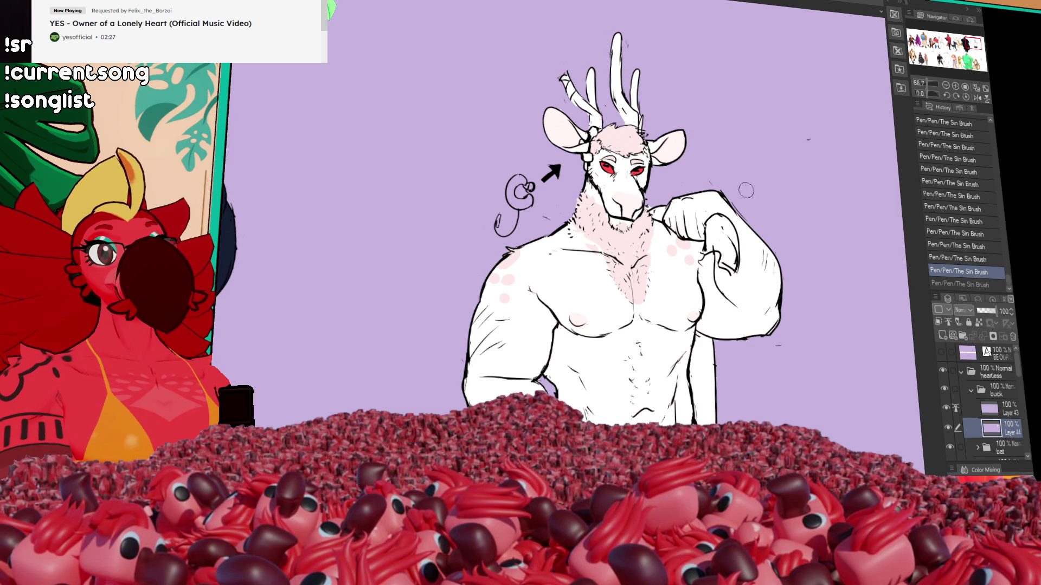
pyautogui.scroll(-5, 749, 217)
pyautogui.scroll(1, 749, 250)
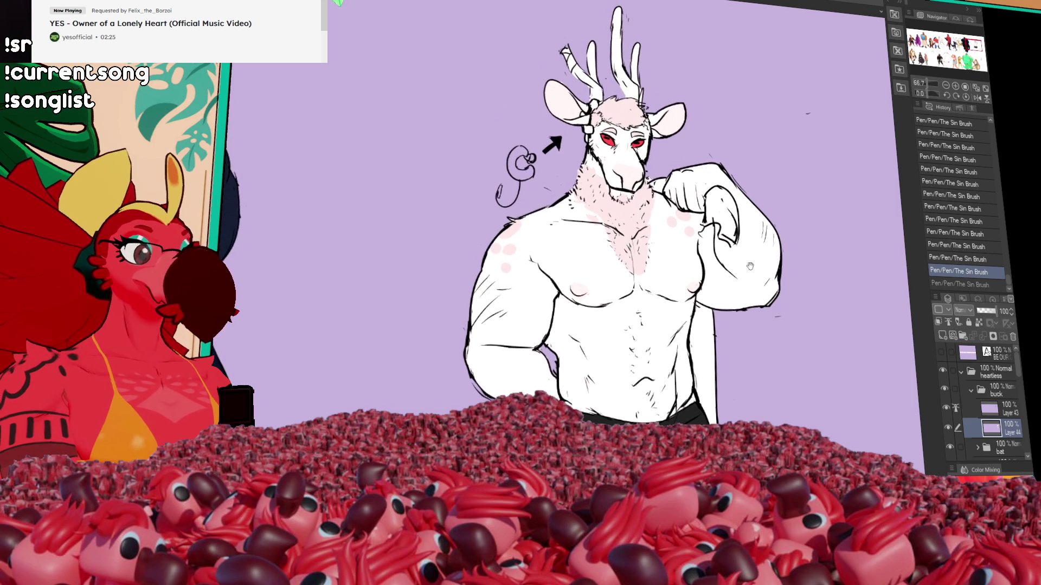
pyautogui.scroll(1, 744, 241)
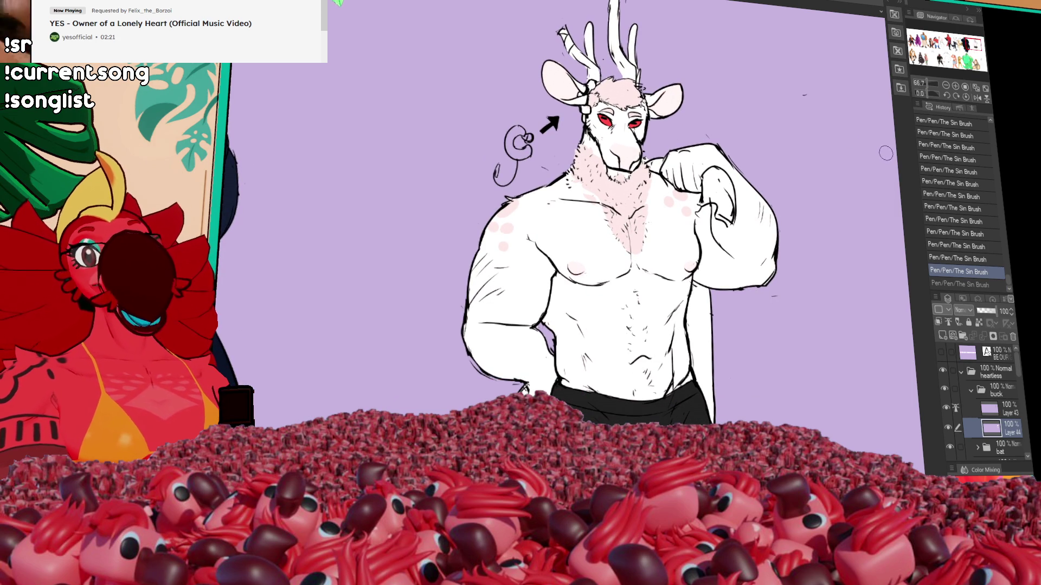
pyautogui.click(945, 85)
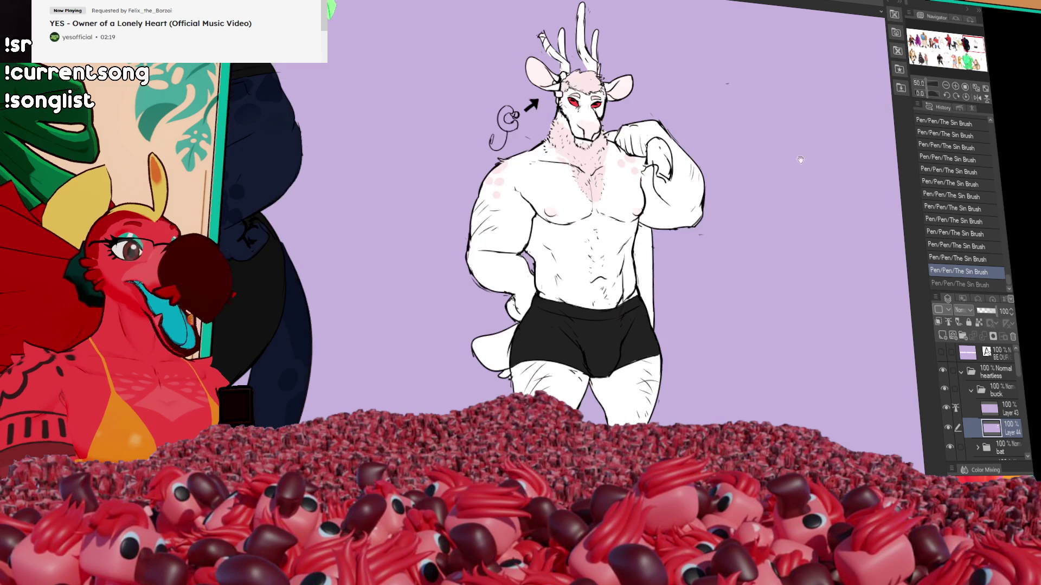
# Fill dark brown behind the torso and inside the raised arm, touching up the edges with the pen.
pyautogui.click(647, 255)
pyautogui.click(660, 161)
pyautogui.click(637, 264)
pyautogui.moveTo(635, 273); pyautogui.dragTo(641, 285)
pyautogui.moveTo(653, 160); pyautogui.dragTo(658, 169)
pyautogui.moveTo(657, 168); pyautogui.dragTo(664, 176)
pyautogui.moveTo(603, 139)
pyautogui.mouseDown()
pyautogui.moveTo(626, 146)
pyautogui.moveTo(617, 142)
pyautogui.mouseUp()
pyautogui.hotkey('ctrl', 'z')
pyautogui.hotkey('ctrl', 'z')
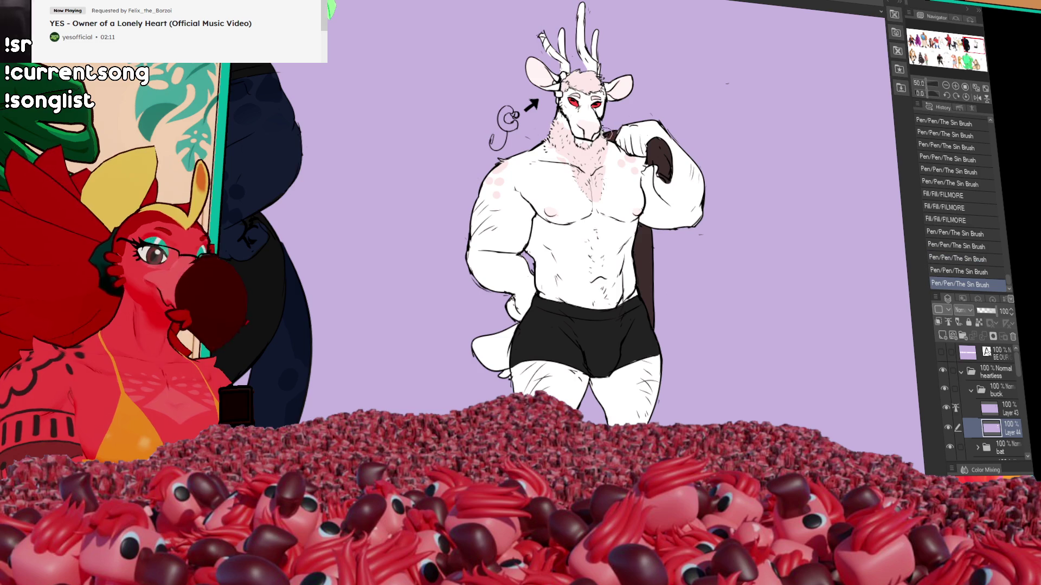
pyautogui.moveTo(772, 355); pyautogui.dragTo(823, 396)
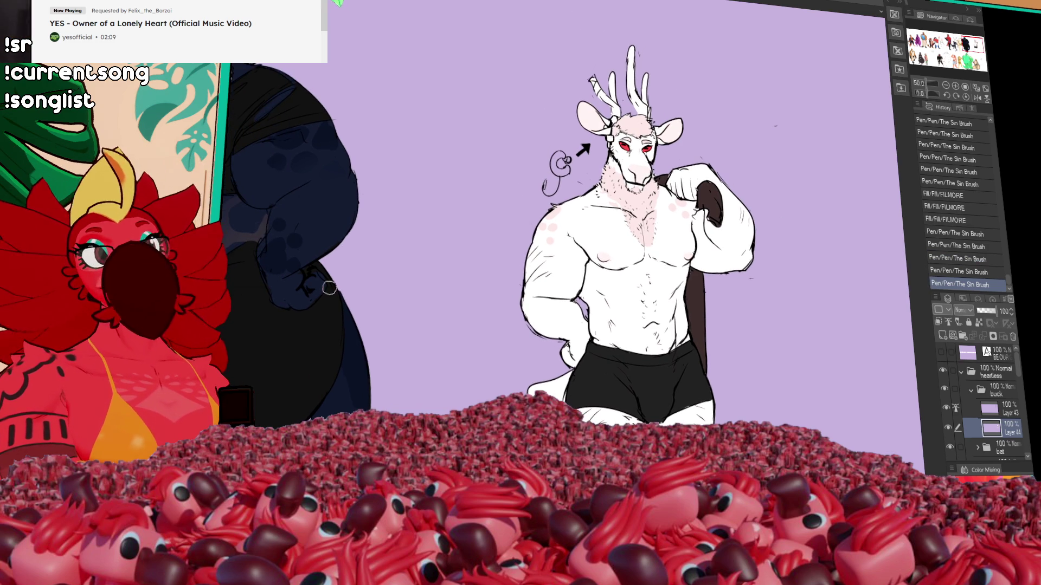
pyautogui.hotkey('ctrl', '-')
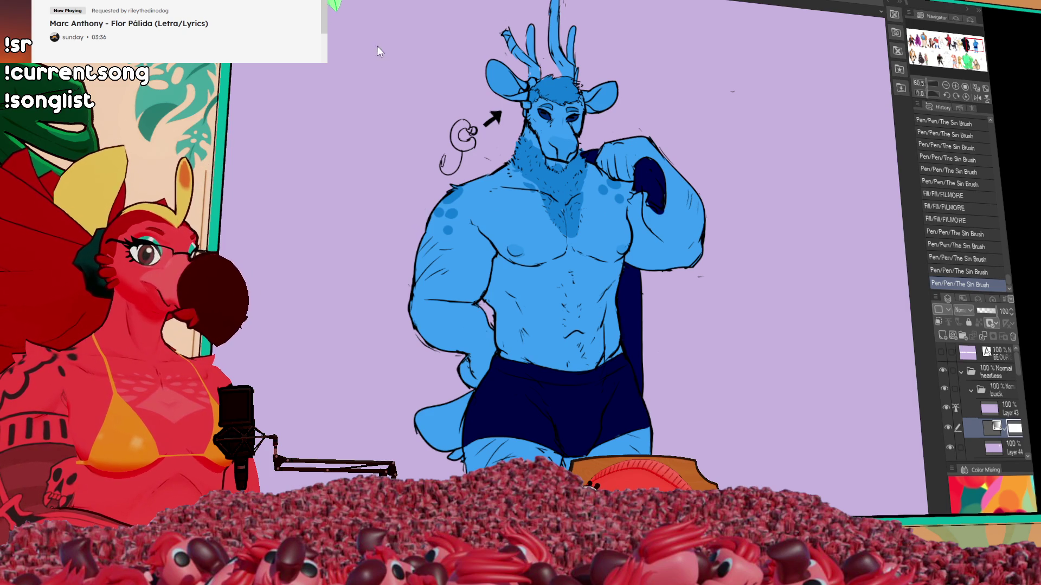
# Undo the New Gradient map layer to strip the blue tint off the buck.
pyautogui.hotkey('ctrl', 'z')
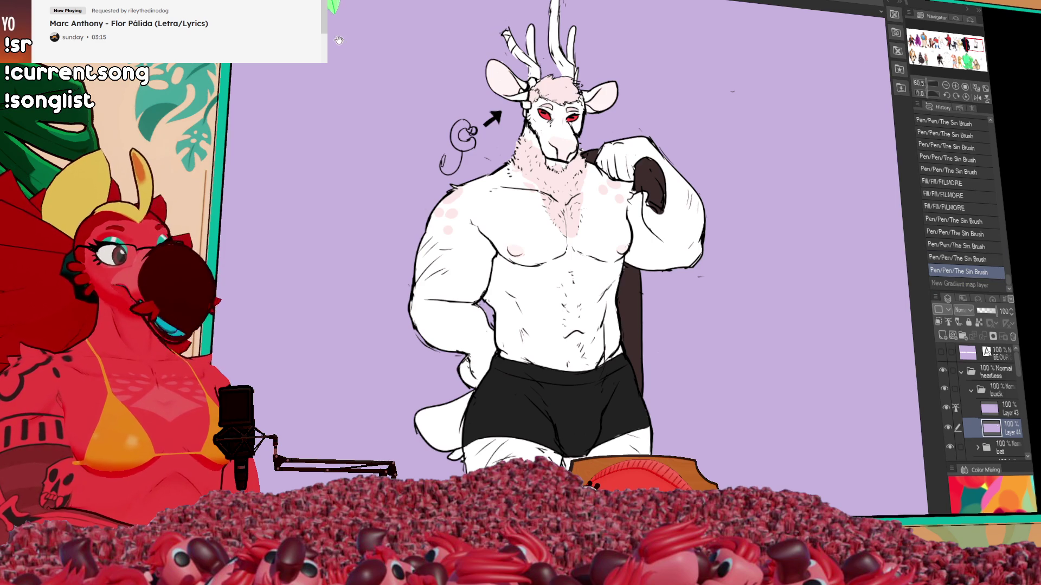
# Pan the canvas to the dark navy spotted panther and the cream figure holding a paper.
pyautogui.moveTo(374, 54); pyautogui.dragTo(656, 119)
pyautogui.moveTo(450, 82); pyautogui.dragTo(700, 111)
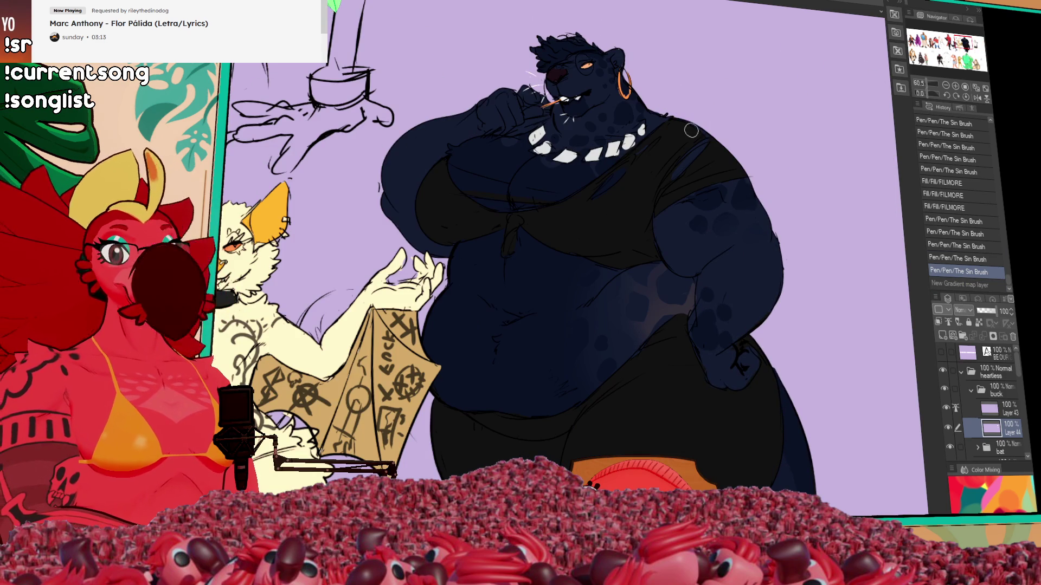
pyautogui.scroll(2, 705, 187)
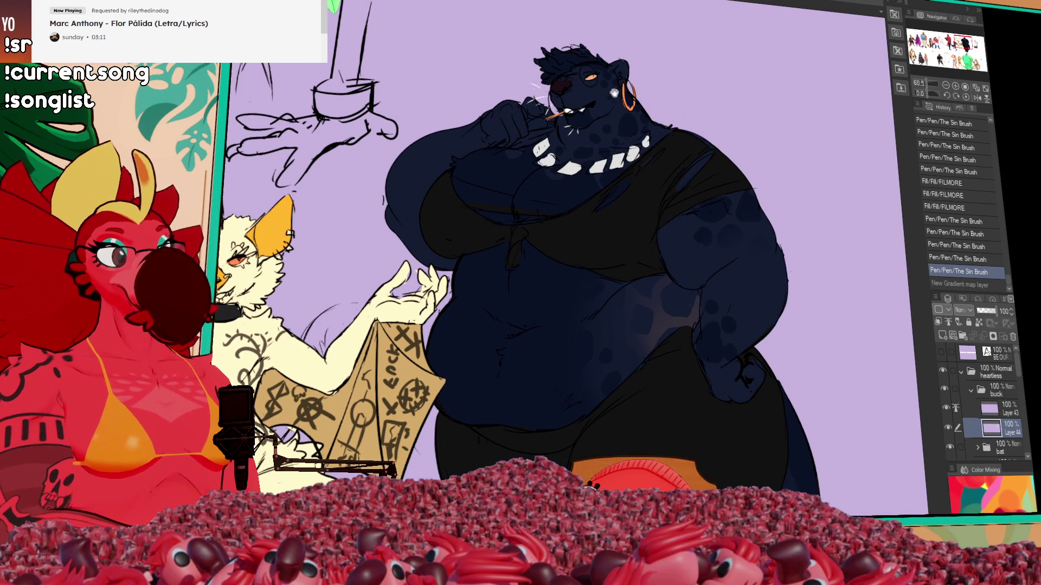
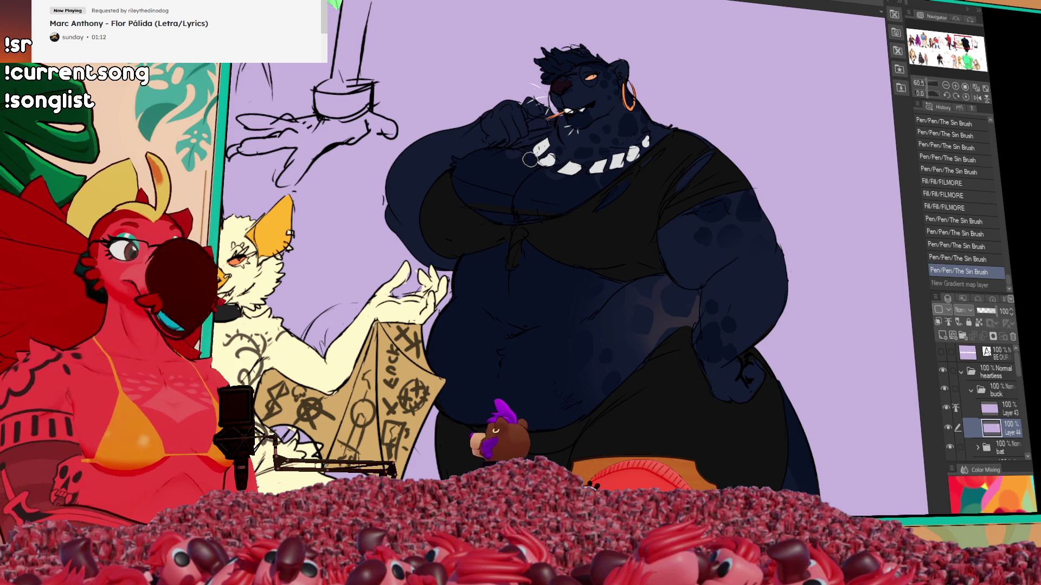
# Zoom in on the deer's head and fill its antlers brown, including the right antler's gap.
pyautogui.scroll(-1, 548, 139)
pyautogui.scroll(-2, 552, 148)
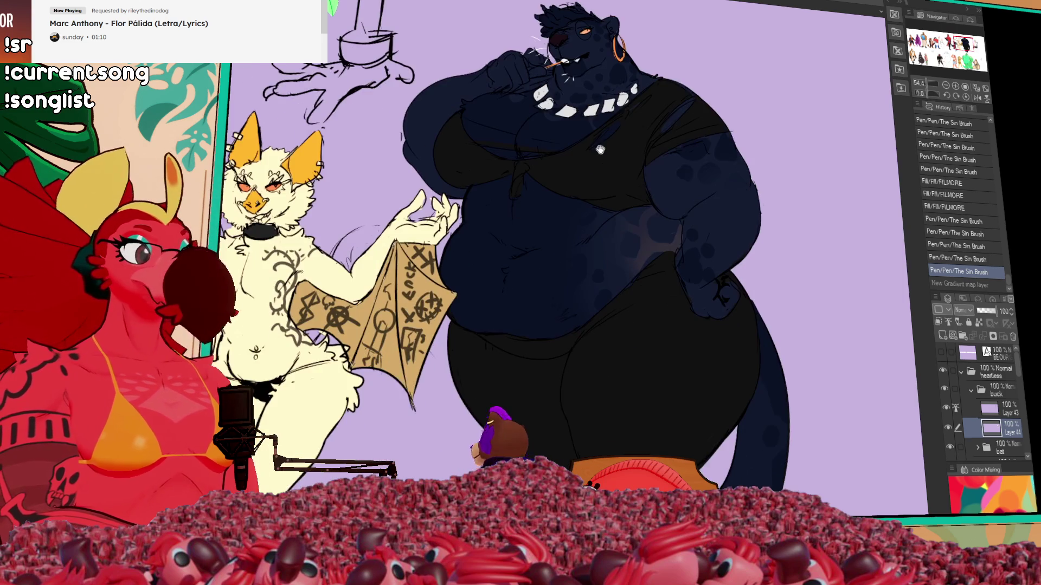
pyautogui.moveTo(569, 150); pyautogui.dragTo(417, 150)
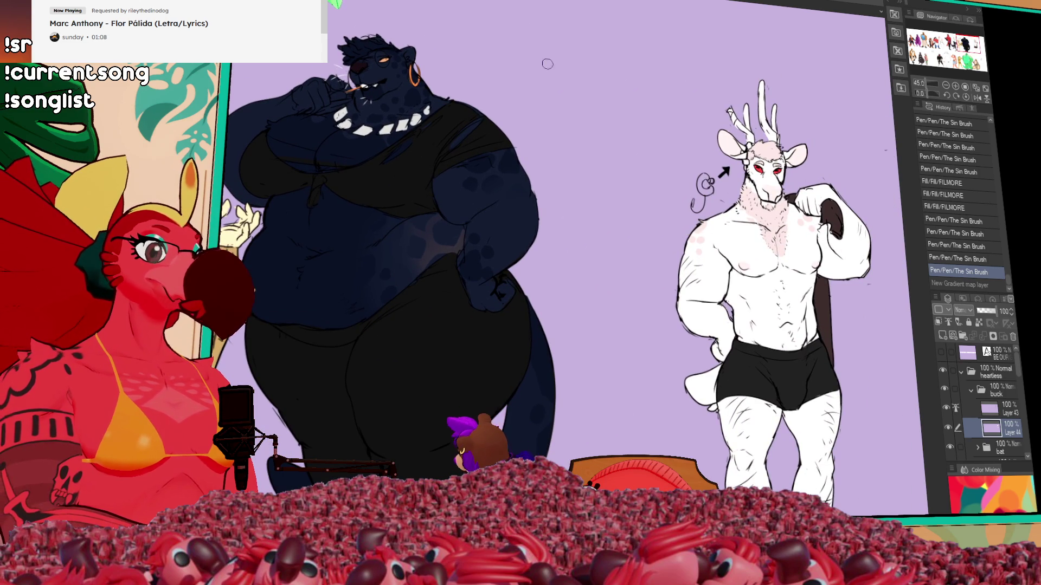
pyautogui.moveTo(613, 119); pyautogui.dragTo(537, 107)
pyautogui.scroll(4, 537, 108)
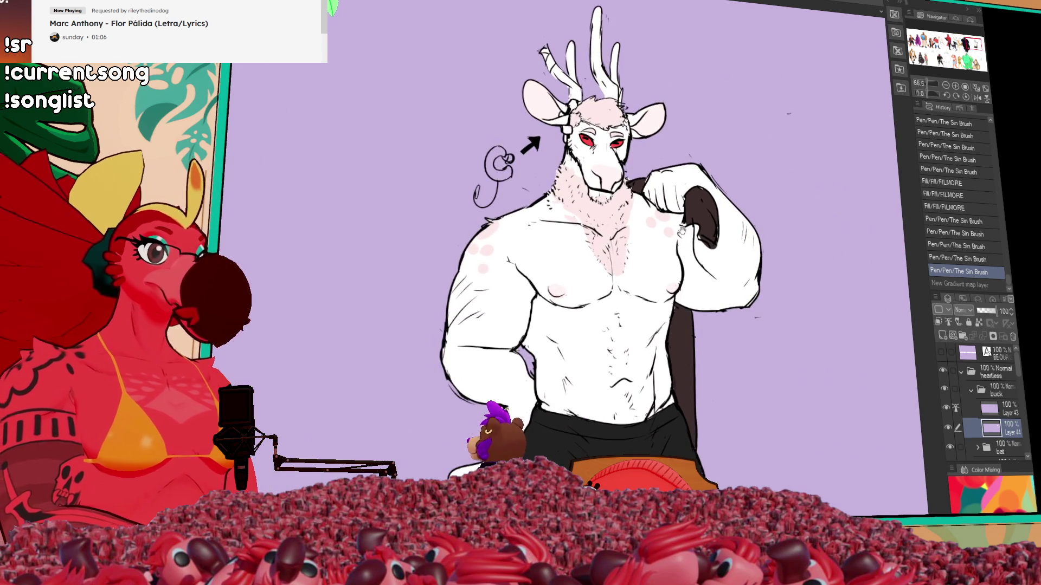
pyautogui.moveTo(693, 219); pyautogui.dragTo(606, 192)
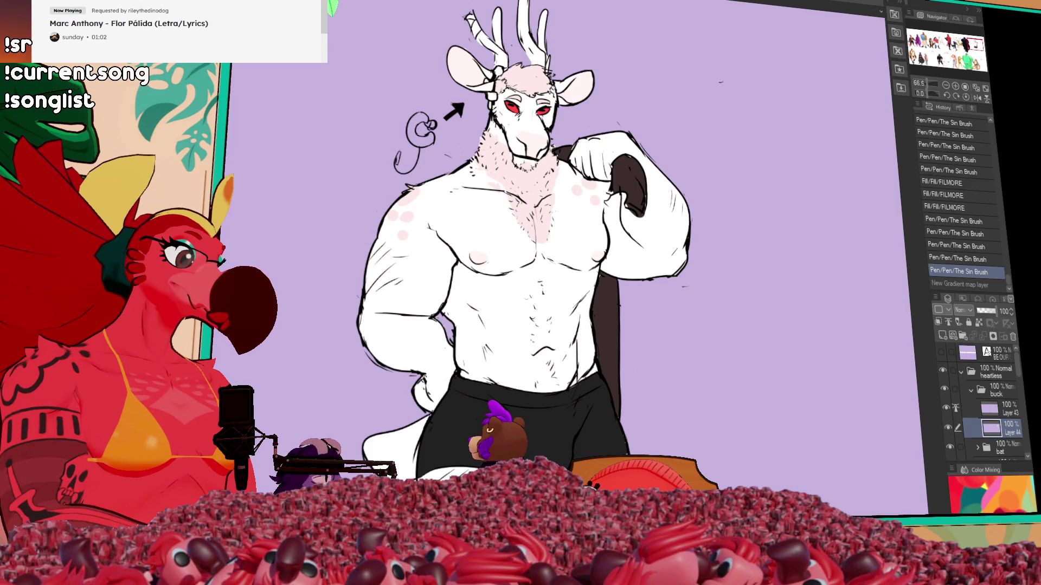
pyautogui.moveTo(454, 12); pyautogui.dragTo(459, 100)
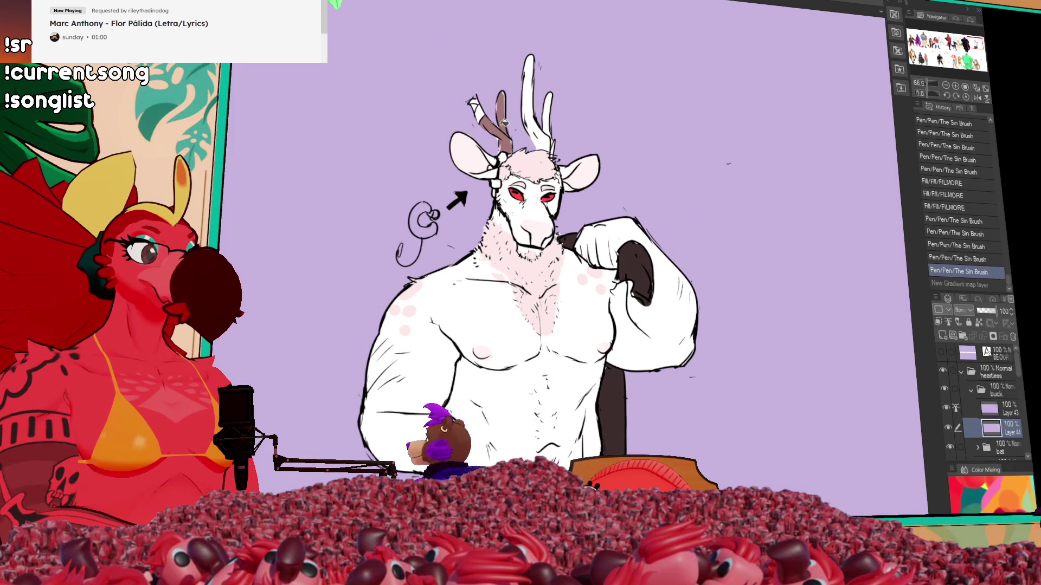
pyautogui.click(551, 126)
pyautogui.click(550, 126)
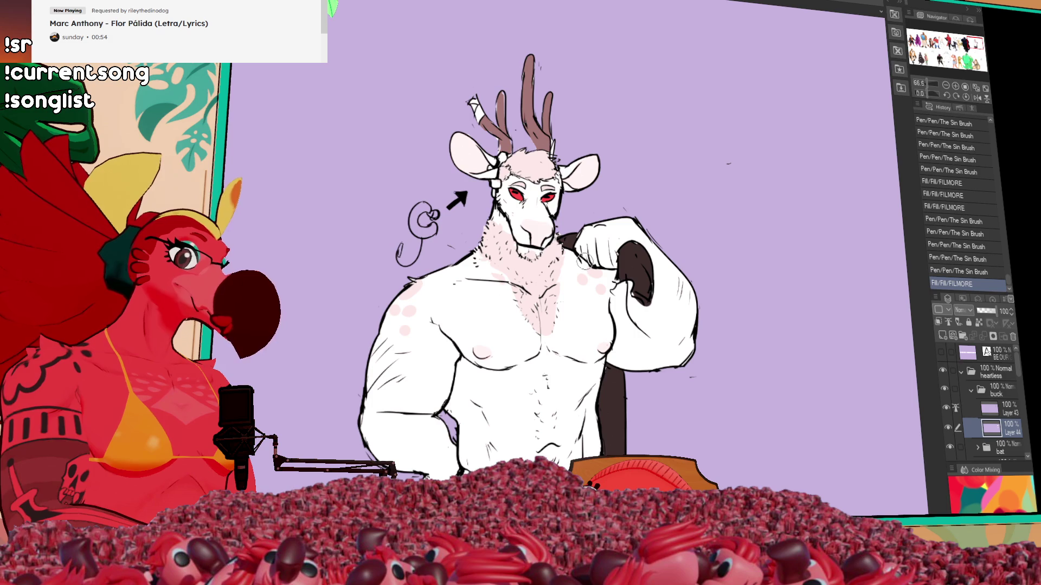
# Fill the earring by the left ear pink and add small pen touch-ups near the antler base.
pyautogui.click(495, 183)
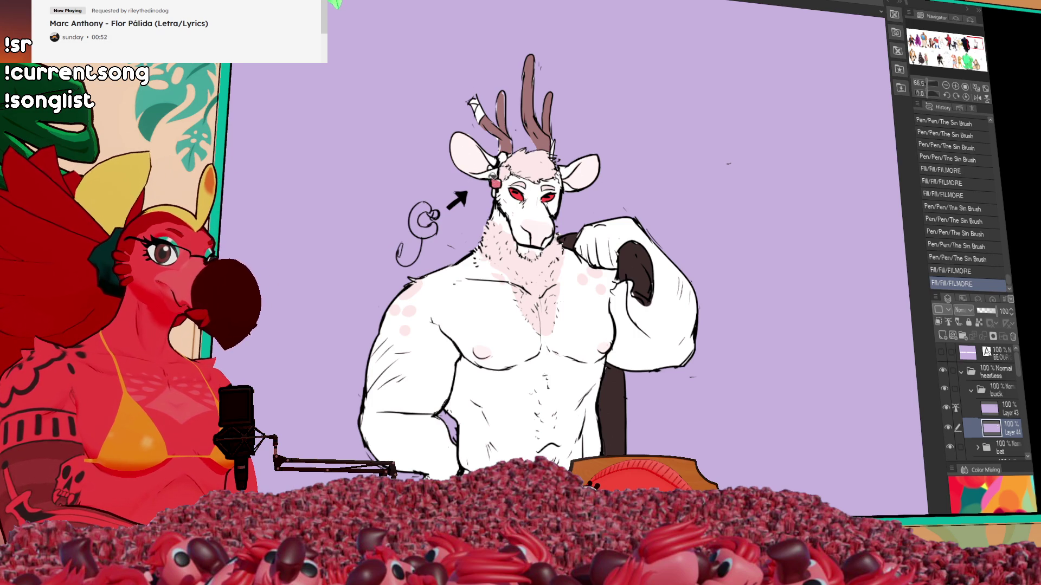
pyautogui.click(494, 164)
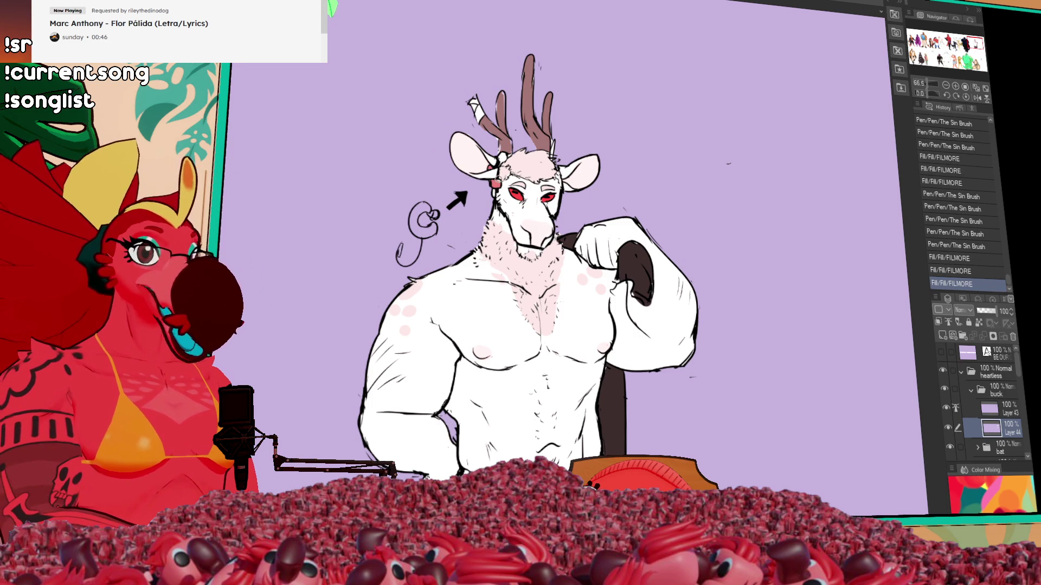
pyautogui.click(497, 181)
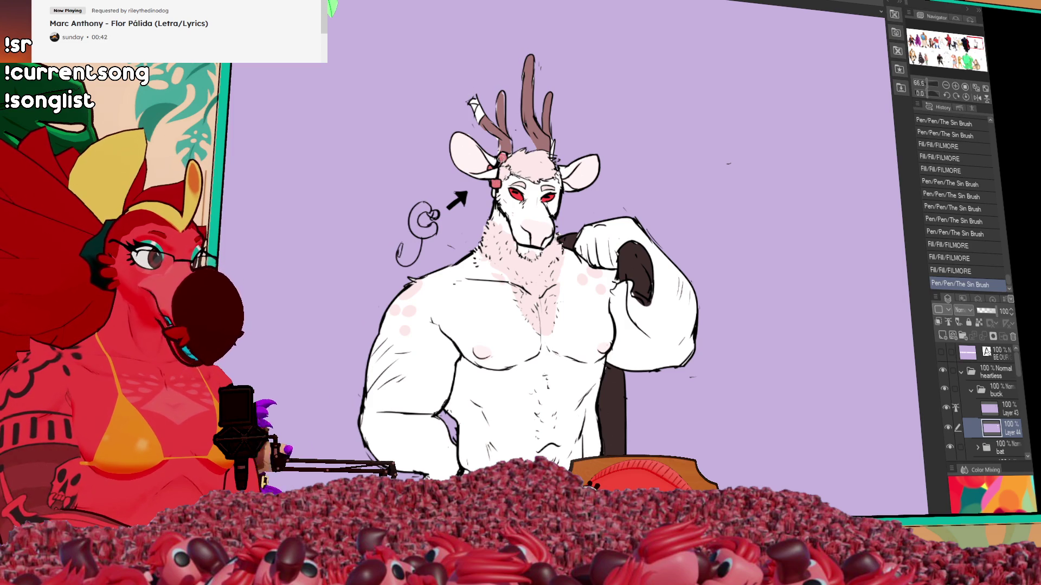
pyautogui.click(502, 140)
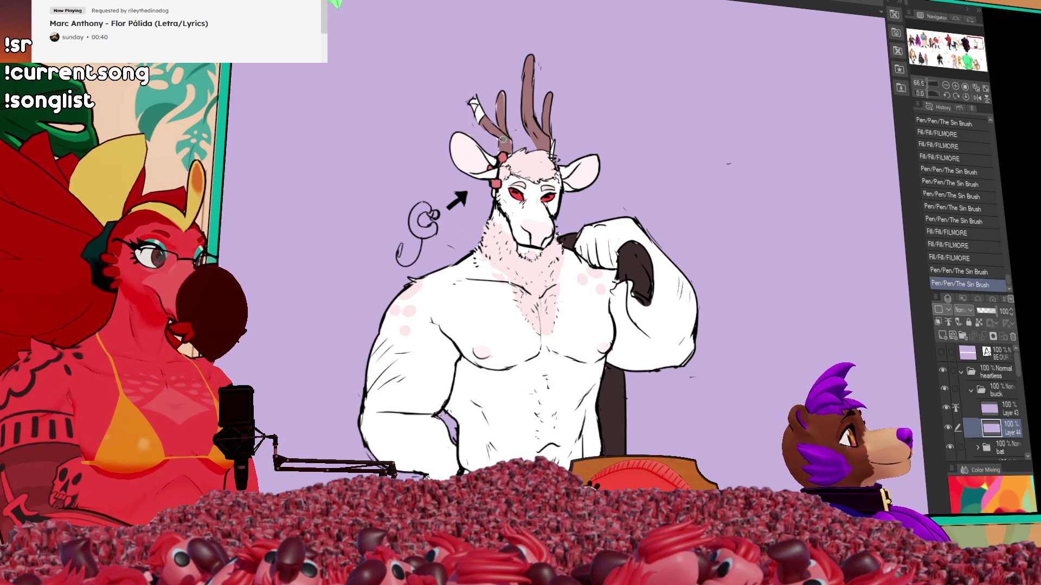
pyautogui.click(502, 139)
# Zoom out, make the brush much smaller, and select the character's body, then undo it.
pyautogui.hotkey('ctrl', '-')
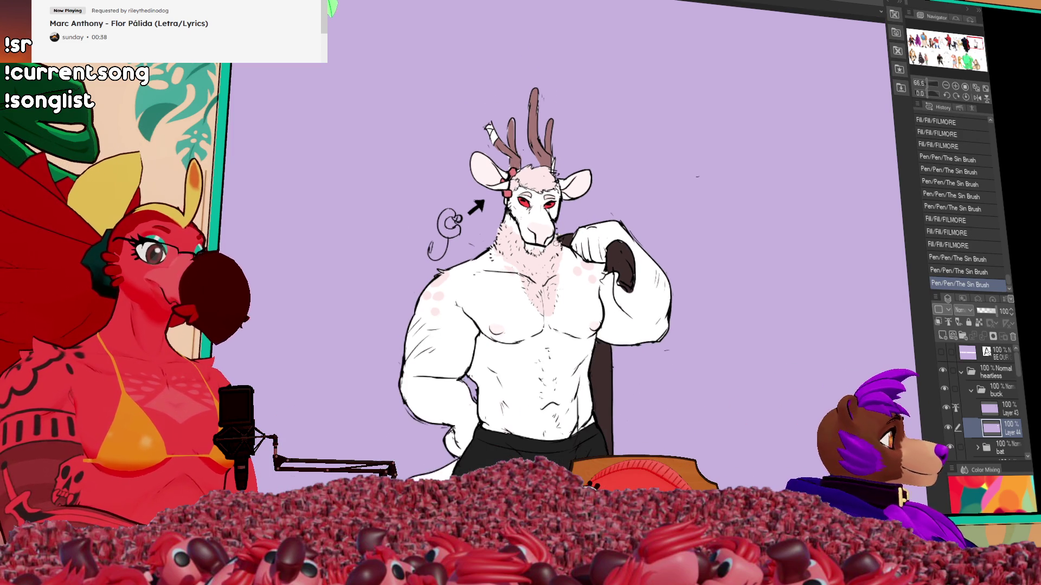
pyautogui.hotkey('ctrl', '-')
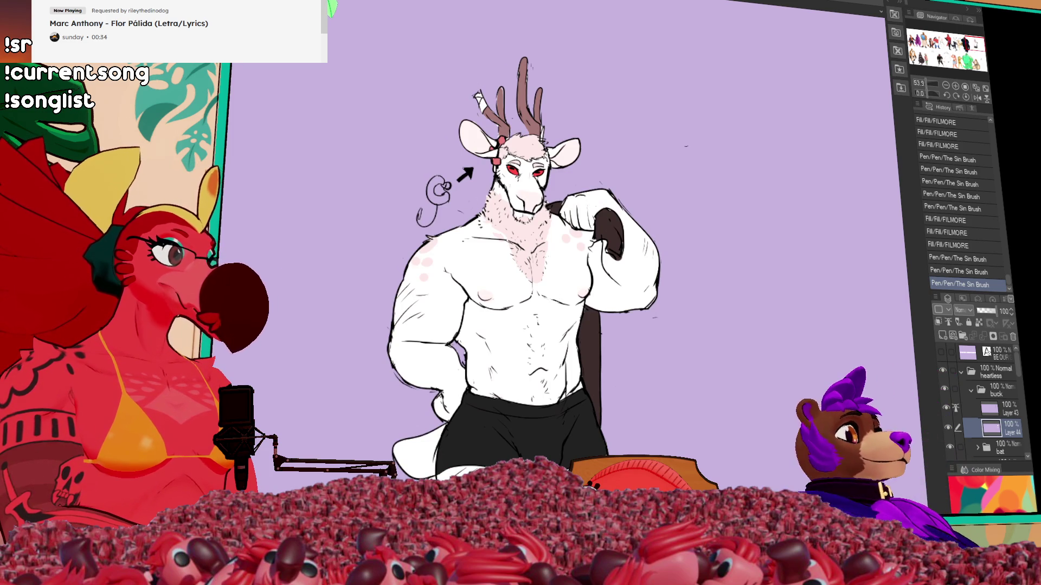
pyautogui.keyDown('ctrl'); pyautogui.keyDown('alt'); pyautogui.moveTo(632, 401); pyautogui.dragTo(517, 375); pyautogui.keyUp('alt'); pyautogui.keyUp('ctrl')
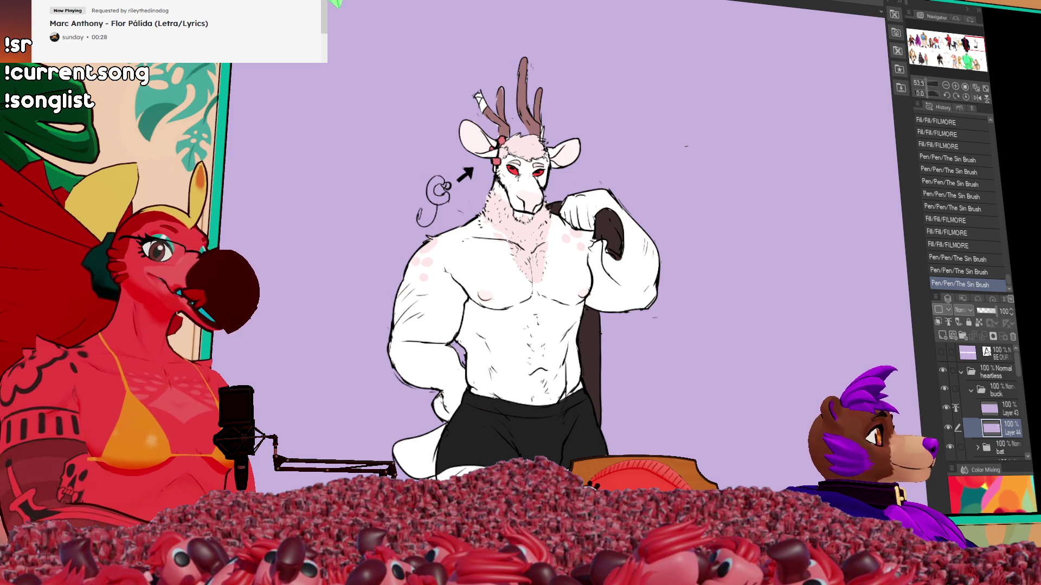
pyautogui.click(285, 185)
pyautogui.hotkey('ctrl', 'z')
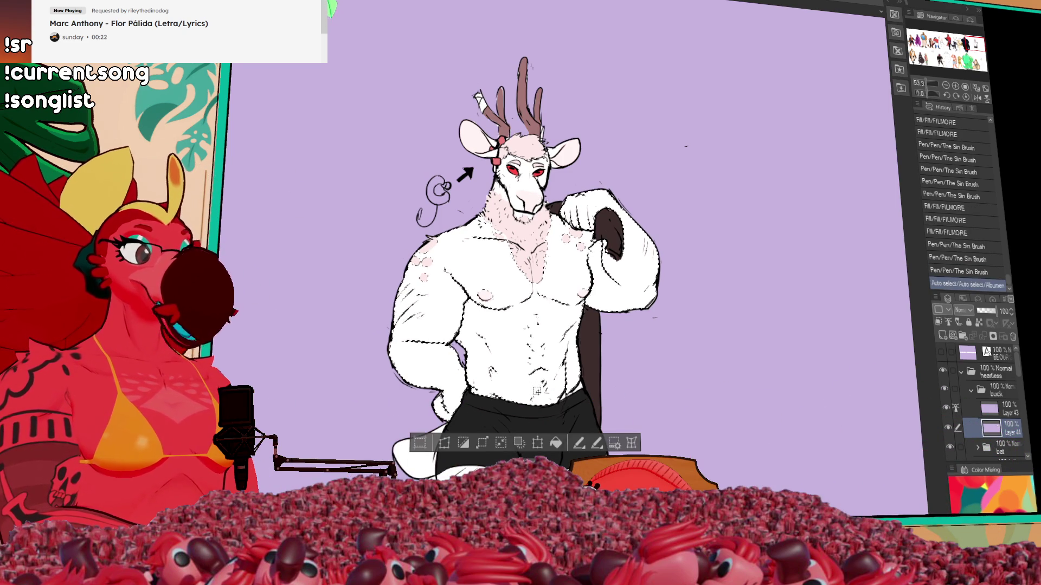
# Restore the character selection, airbrush soft shading onto the chest, then deselect.
pyautogui.hotkey('ctrl', 'y')
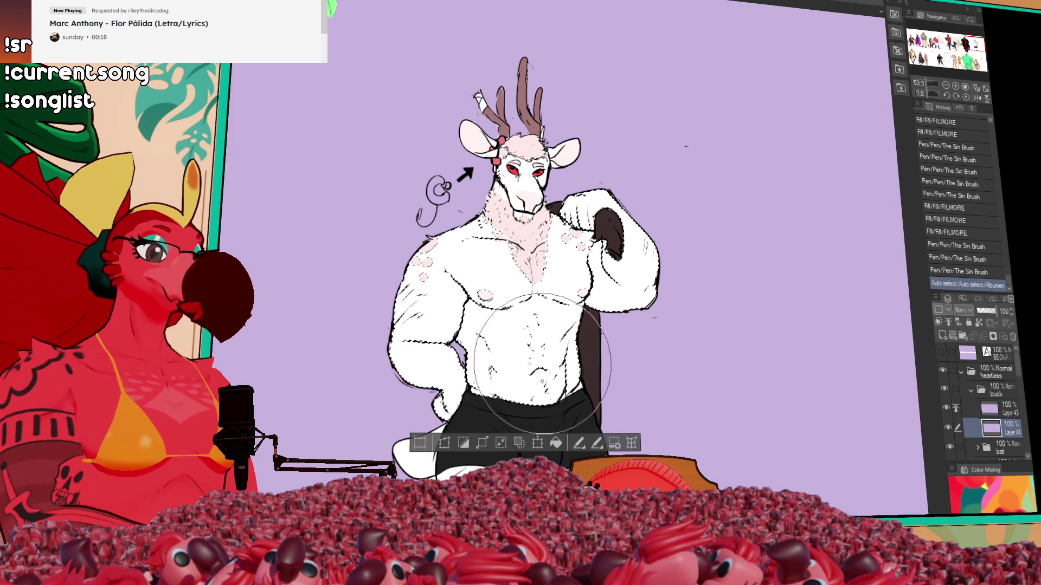
pyautogui.moveTo(528, 347); pyautogui.dragTo(534, 380)
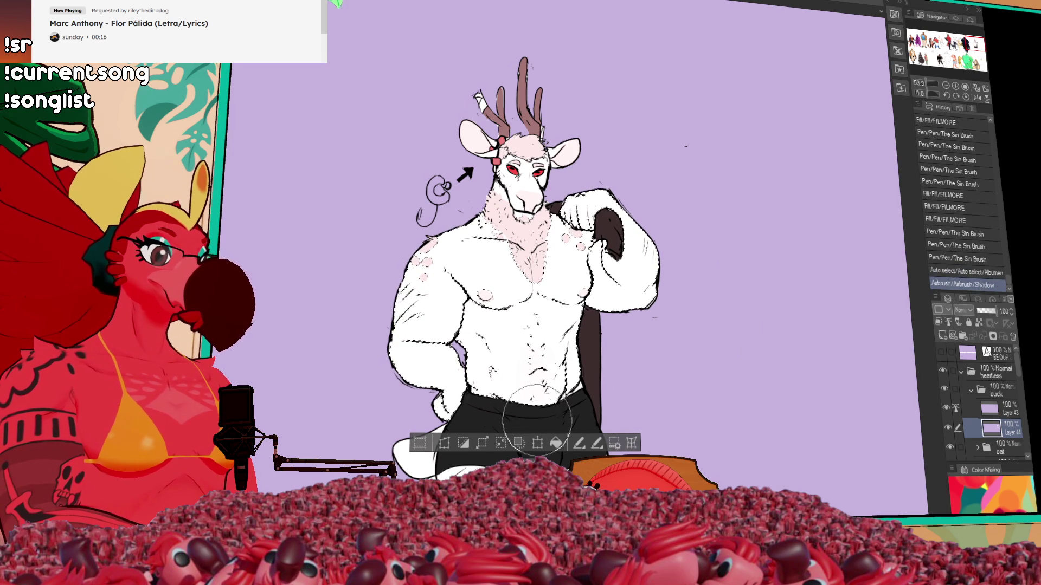
pyautogui.hotkey('ctrl', 'd')
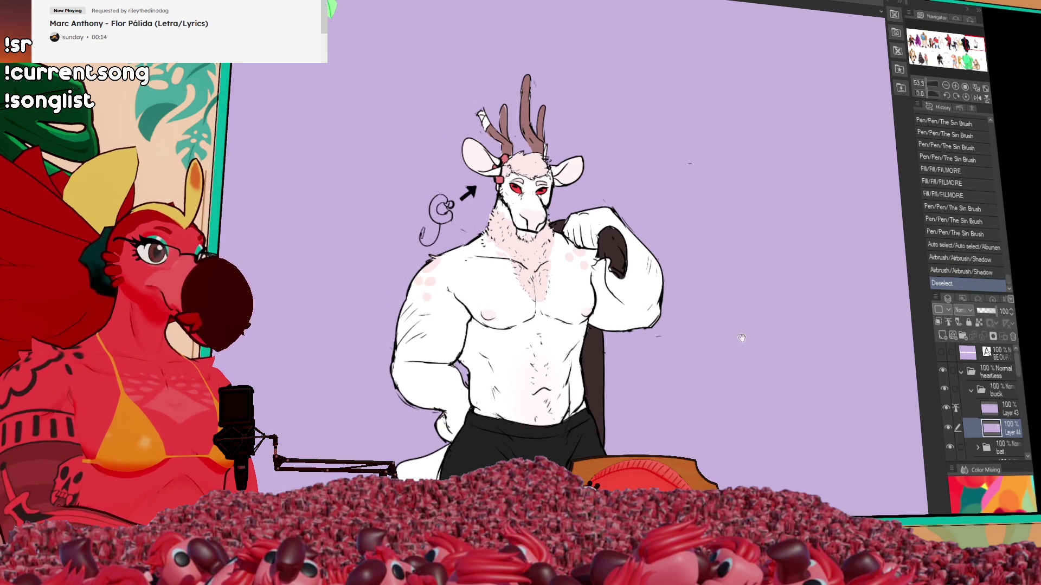
pyautogui.scroll(-2, 685, 297)
pyautogui.moveTo(685, 297); pyautogui.dragTo(698, 229)
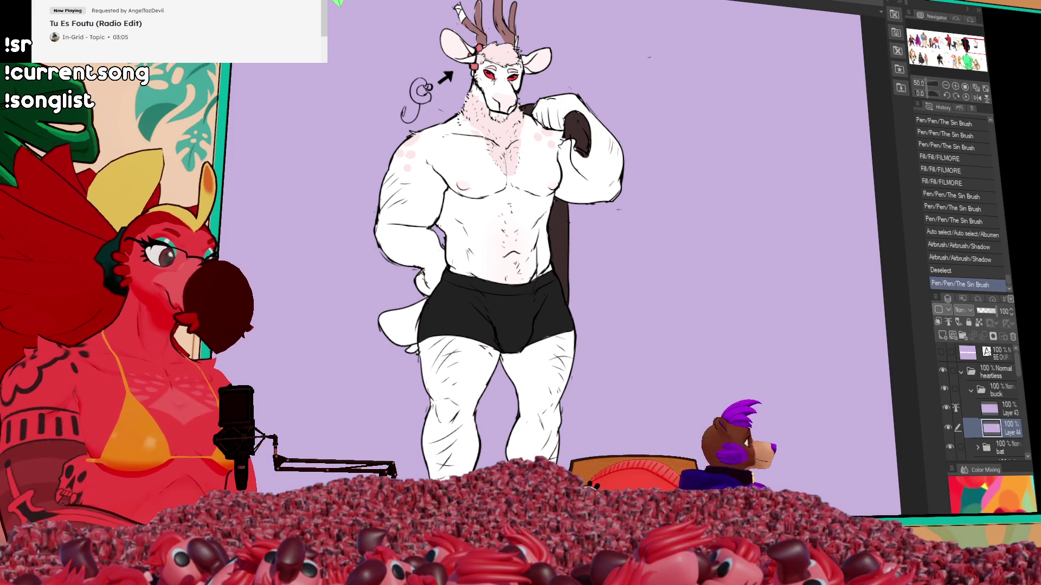
# Lock the layer's transparent pixels and airbrush brown over the toes of both feet.
pyautogui.scroll(-1, 954, 228)
pyautogui.click(979, 323)
pyautogui.scroll(-3, 499, 244)
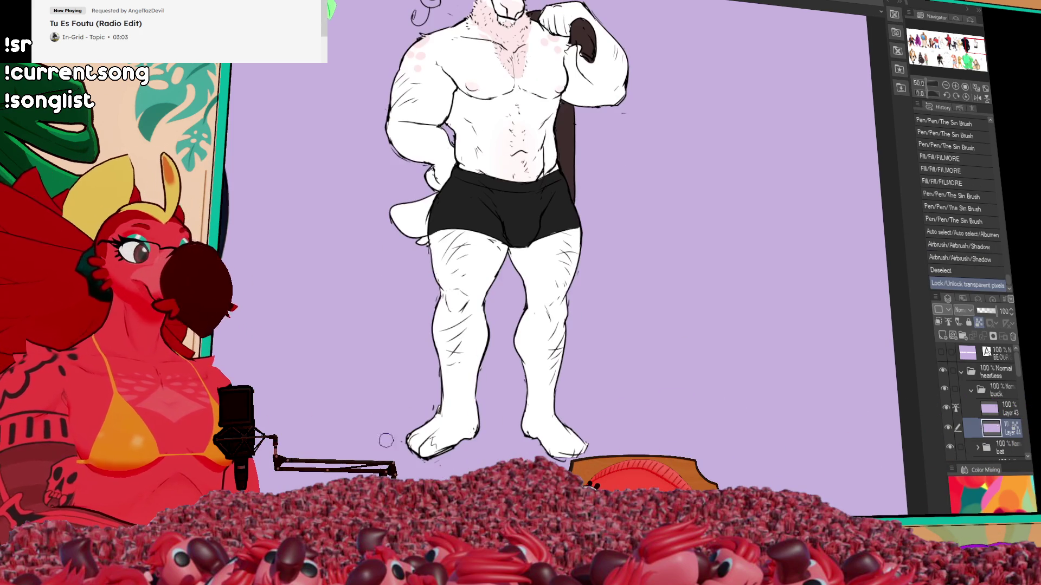
pyautogui.moveTo(426, 447); pyautogui.dragTo(414, 444)
pyautogui.moveTo(559, 450); pyautogui.dragTo(568, 448)
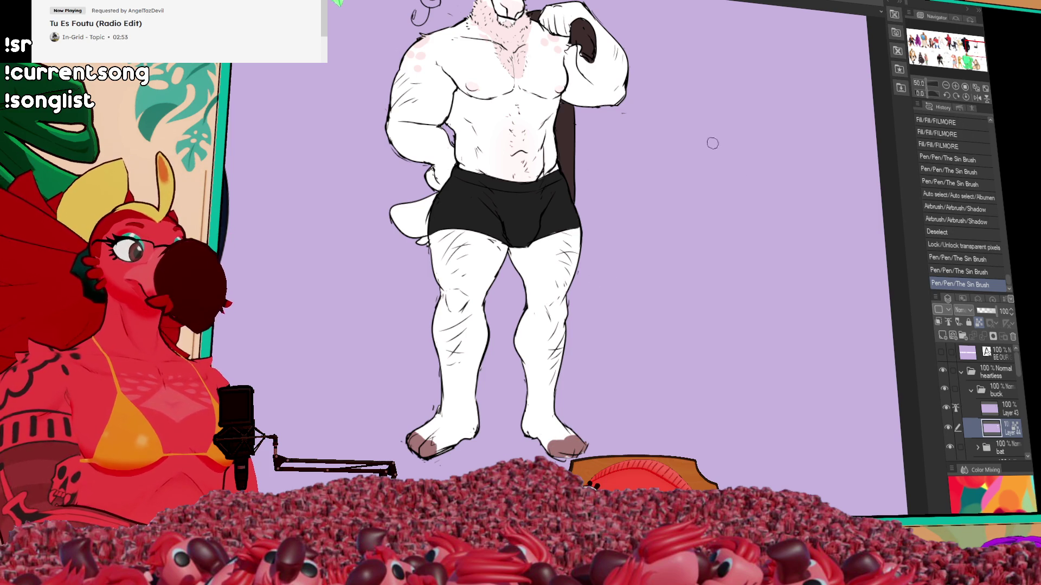
pyautogui.moveTo(717, 130); pyautogui.dragTo(713, 262)
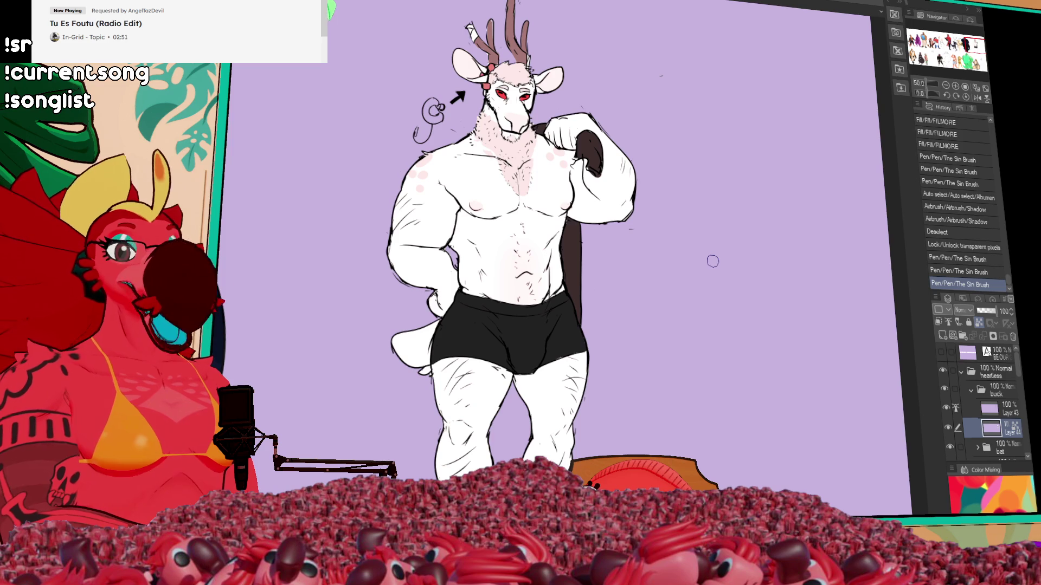
pyautogui.moveTo(718, 229); pyautogui.dragTo(730, 348)
pyautogui.moveTo(896, 382); pyautogui.dragTo(812, 354)
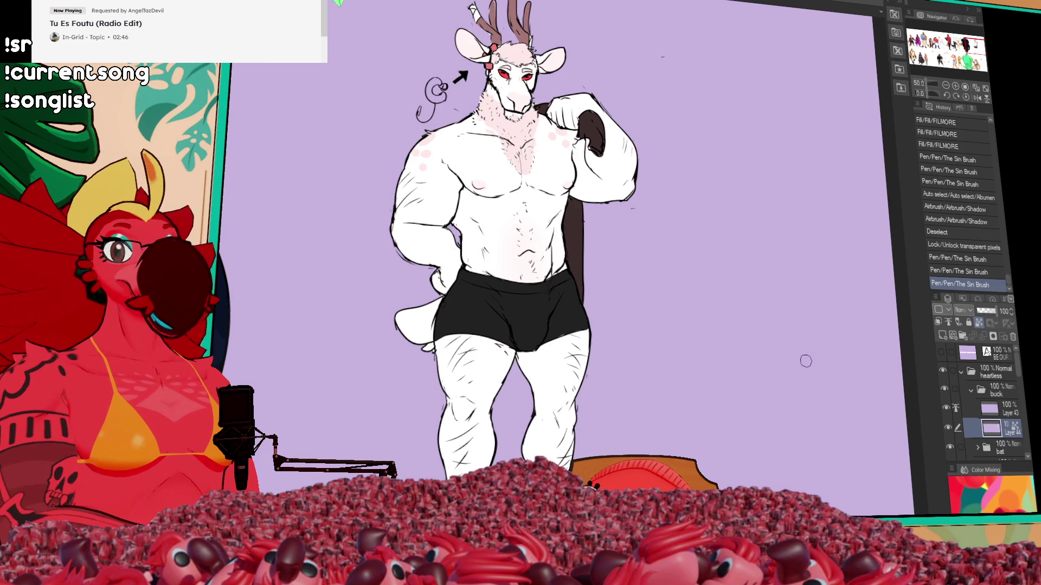
pyautogui.scroll(-3, 797, 344)
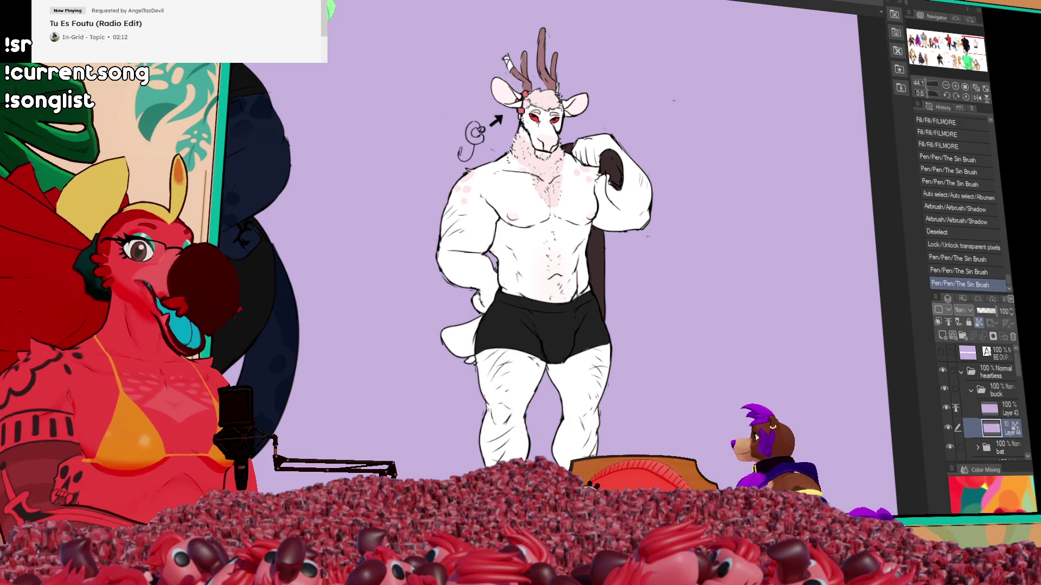
# Select the buck's layer group and drag it left toward the other characters.
pyautogui.scroll(-2, 803, 105)
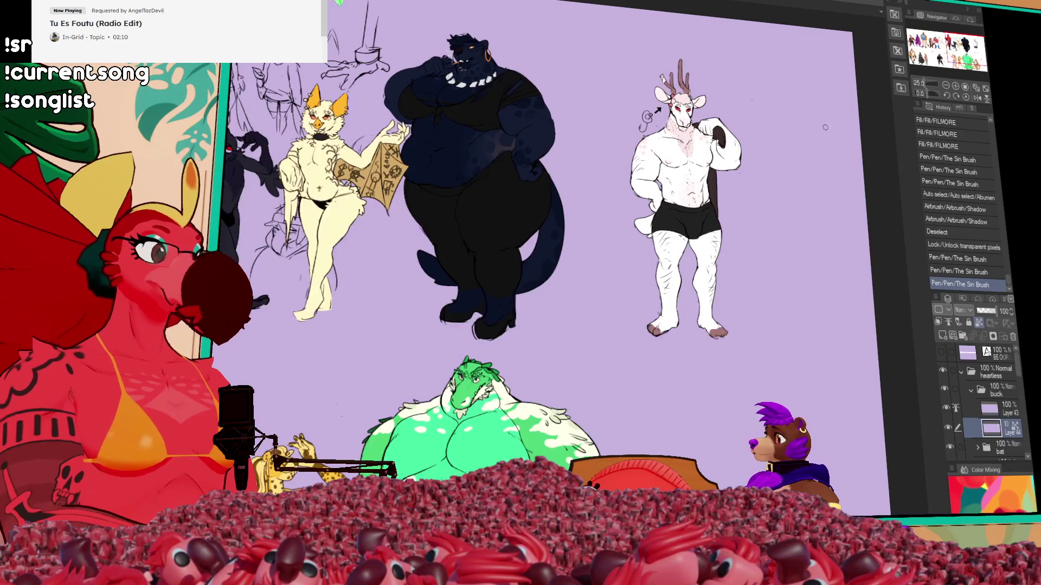
pyautogui.click(996, 390)
pyautogui.moveTo(792, 390); pyautogui.dragTo(730, 382)
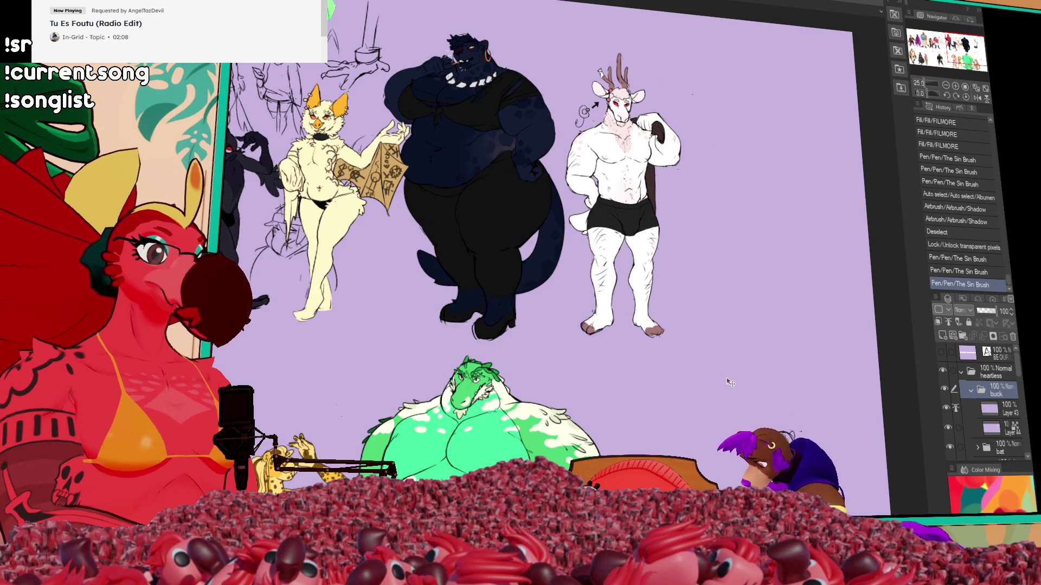
pyautogui.moveTo(643, 345); pyautogui.dragTo(725, 374)
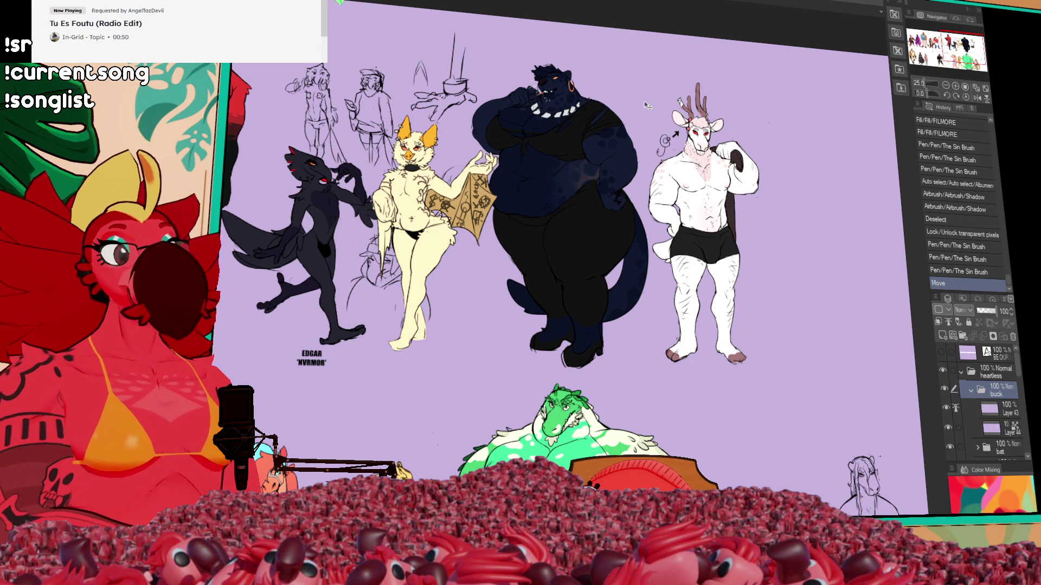
pyautogui.hotkey('ctrl', 'Tab')
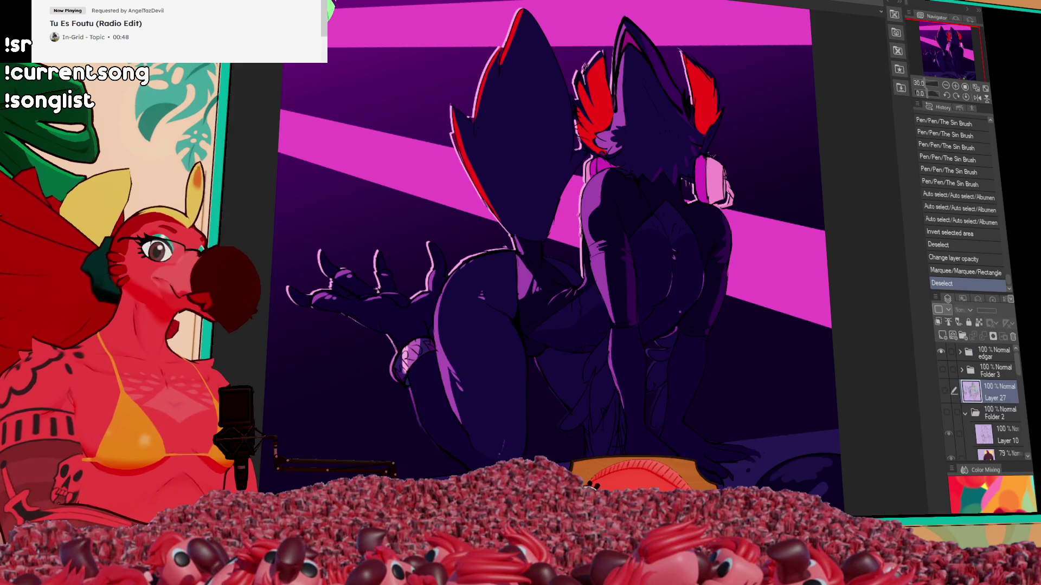
# Hide the edgar folder, show Folder 3, and zoom in on the leopard artwork.
pyautogui.click(942, 369)
pyautogui.click(942, 352)
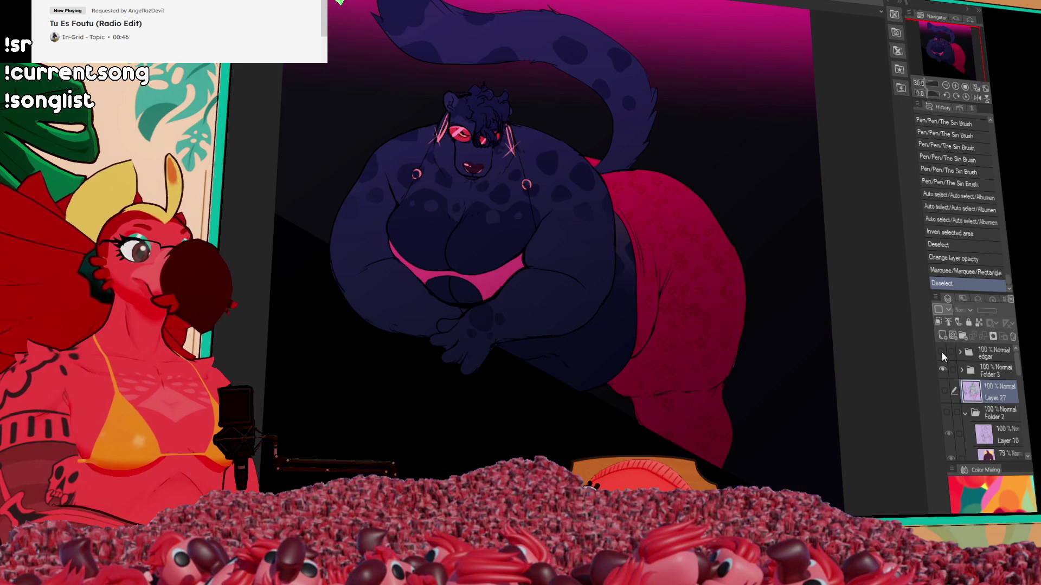
pyautogui.click(956, 87)
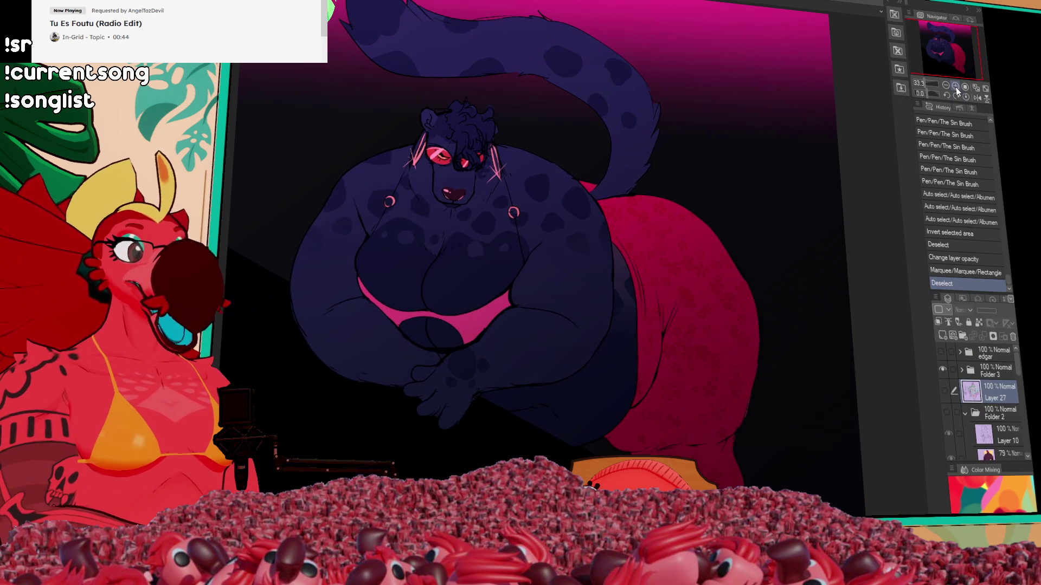
pyautogui.click(955, 86)
pyautogui.moveTo(949, 59); pyautogui.dragTo(939, 55)
pyautogui.scroll(-2, 805, 115)
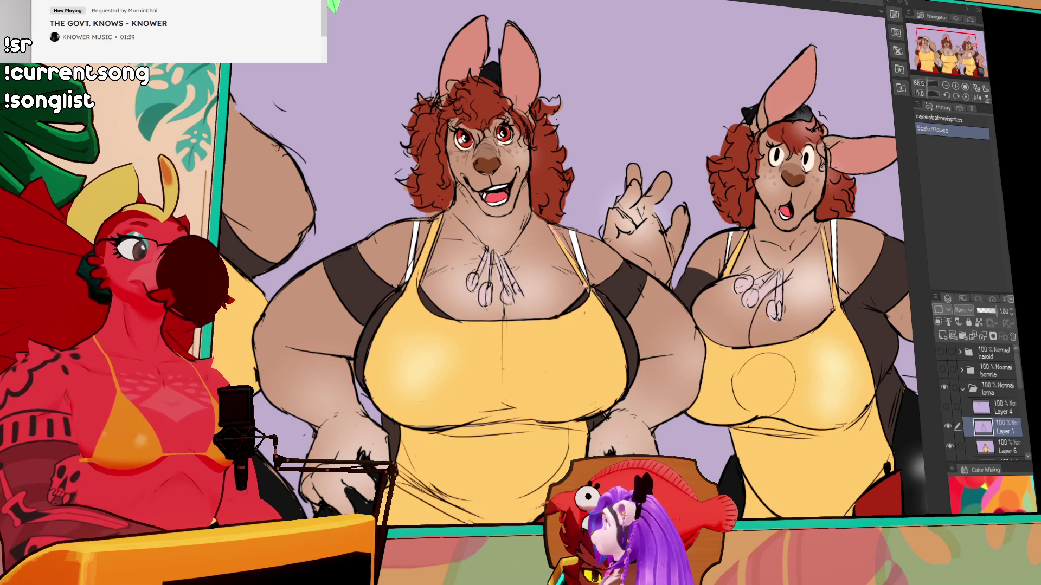
# Zoom in on the bat, collapse the buck's layer group and expand the bat's group.
pyautogui.scroll(-2, 542, 261)
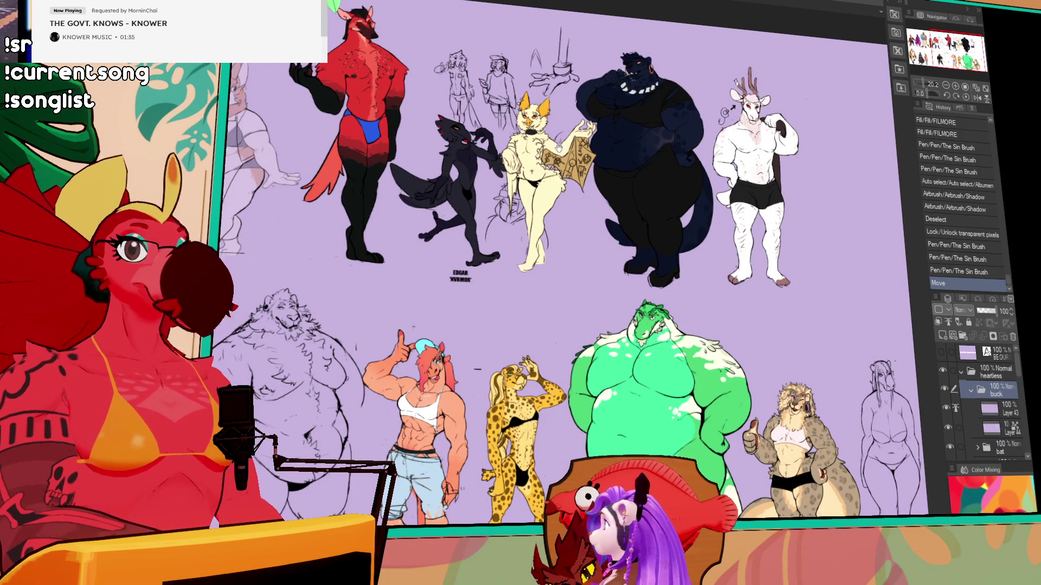
pyautogui.scroll(3, 557, 147)
pyautogui.scroll(2, 544, 169)
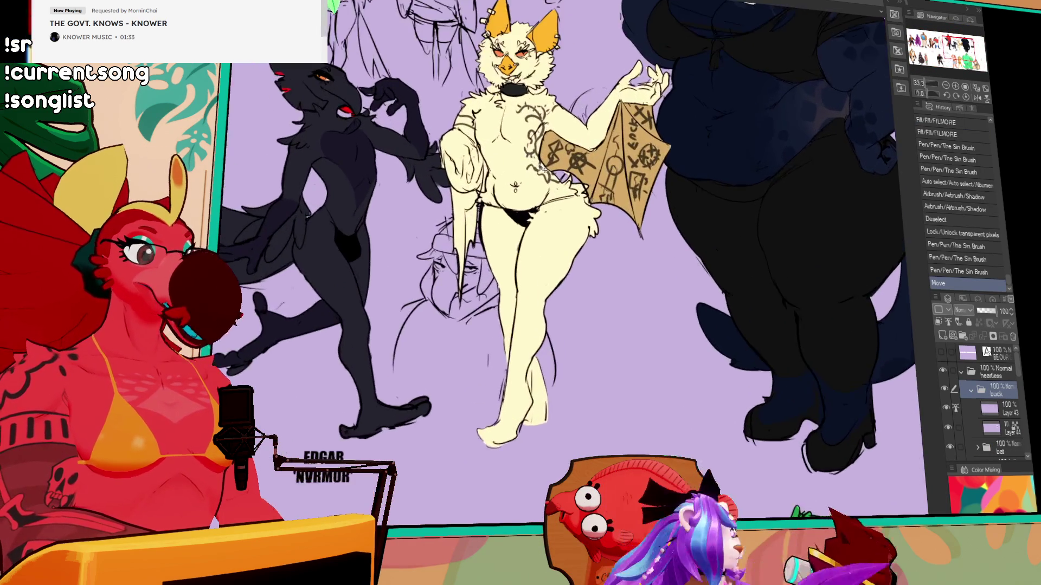
pyautogui.scroll(4, 544, 169)
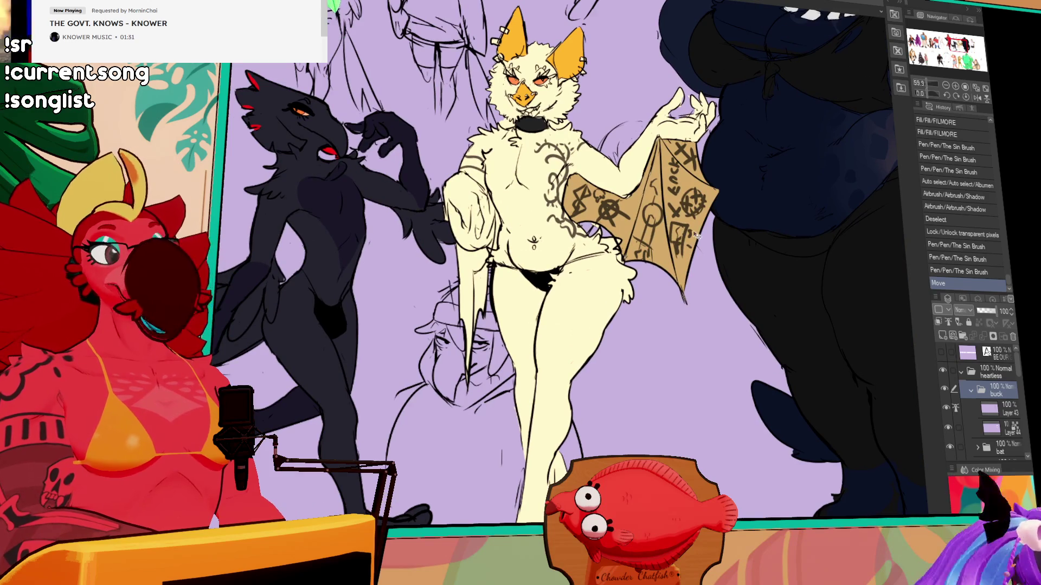
pyautogui.click(971, 392)
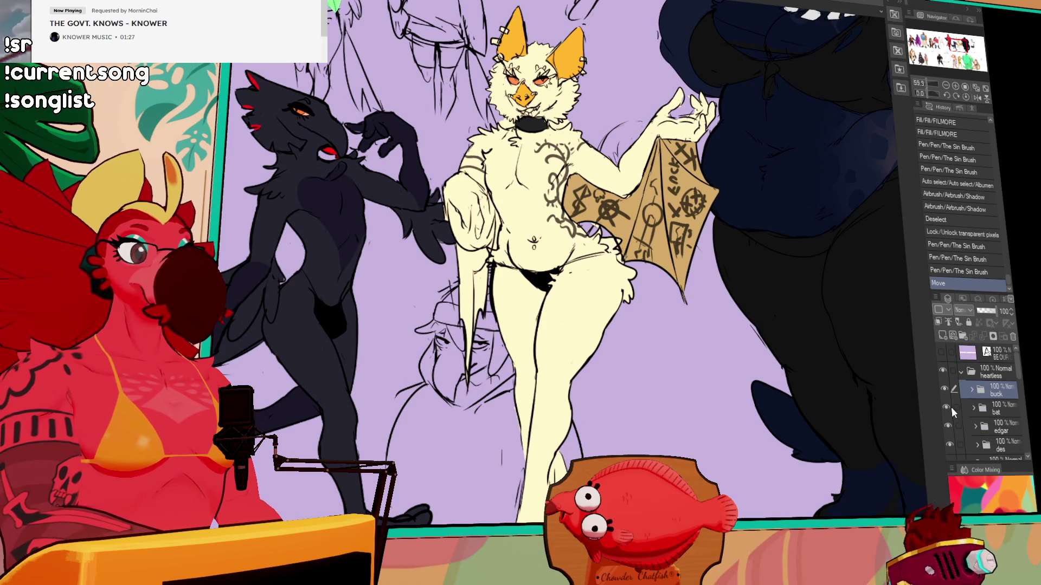
pyautogui.click(975, 408)
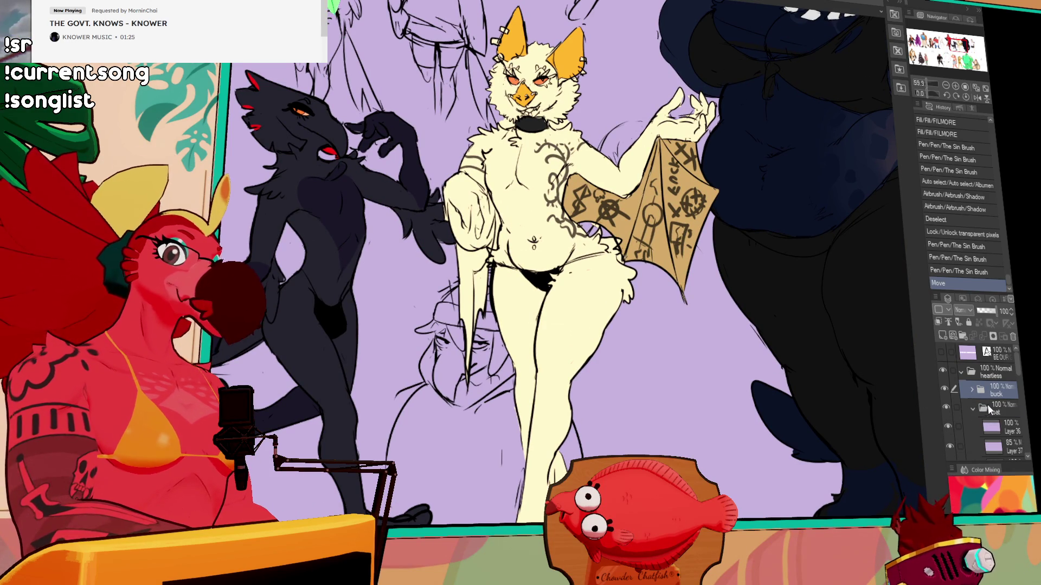
pyautogui.click(987, 405)
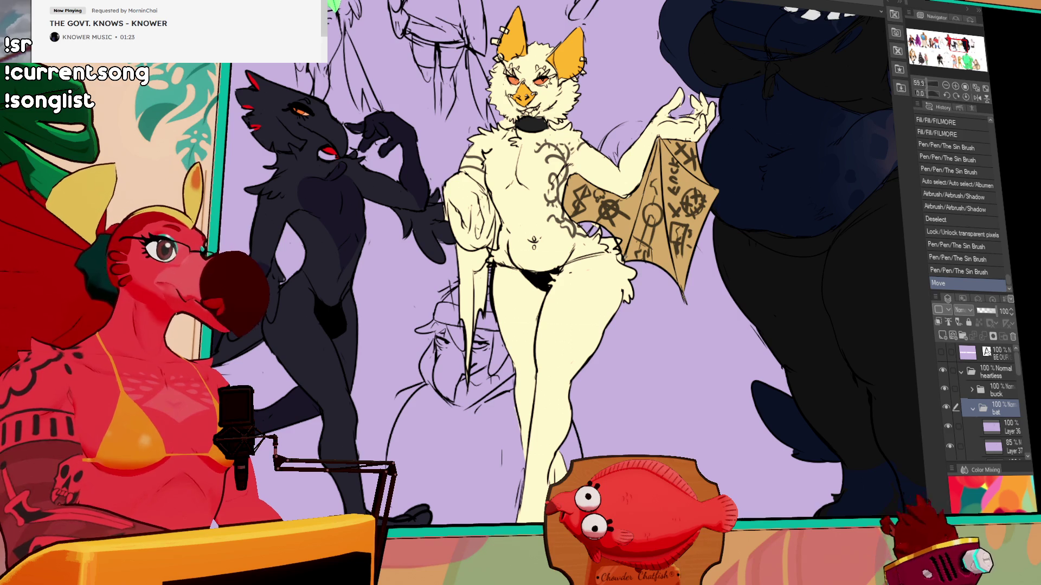
# Select Layer 37 in the bat group and toggle its visibility to check the wing symbols.
pyautogui.scroll(-2, 988, 410)
pyautogui.click(1000, 416)
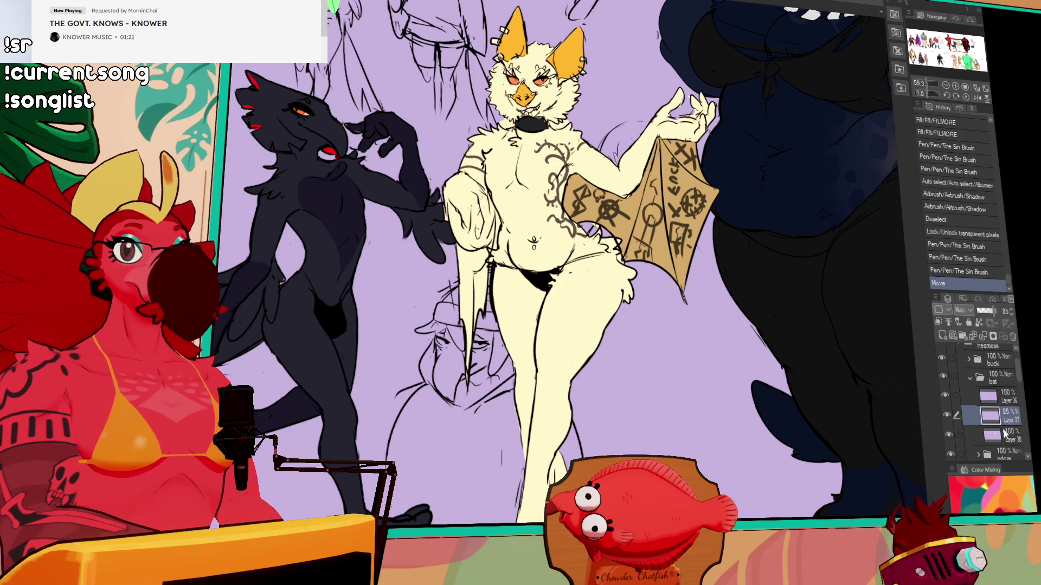
pyautogui.click(948, 415)
pyautogui.click(948, 414)
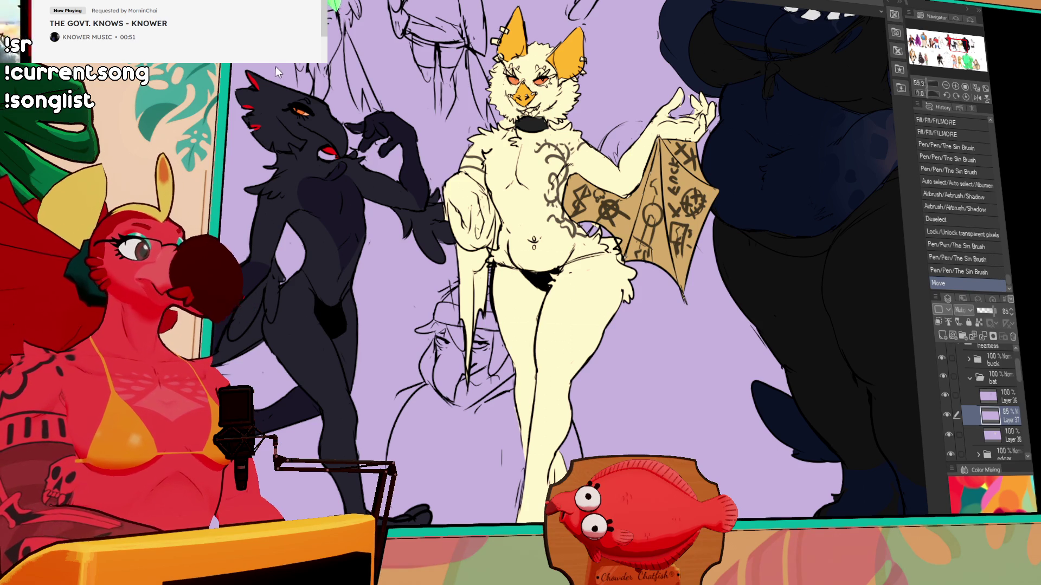
# Apply a gradient map and dark brown fills to the bat, then undo the recolour.
pyautogui.hotkey('ctrl', 'u')
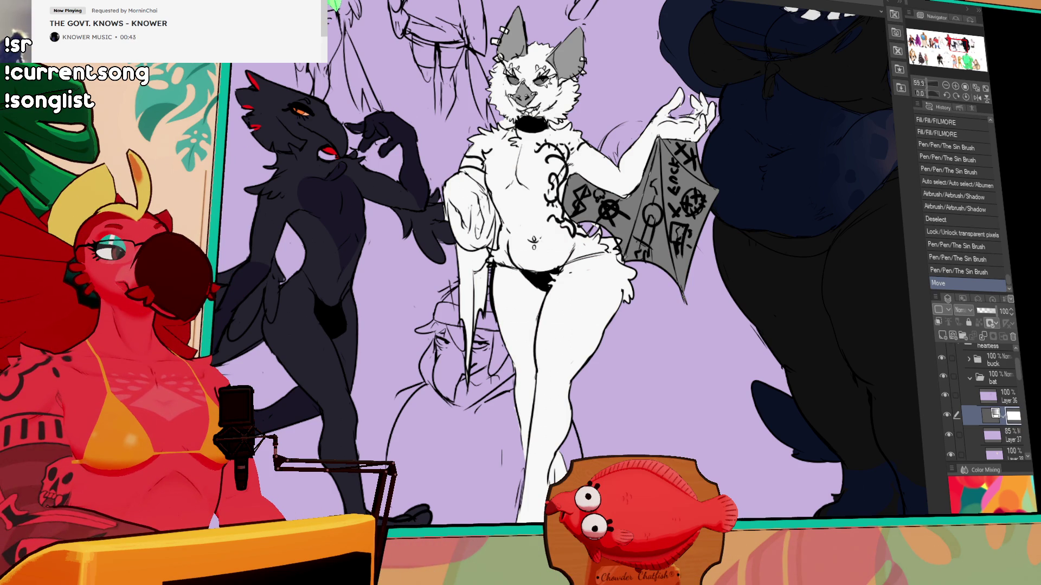
pyautogui.hotkey('alt', 'BackSpace')
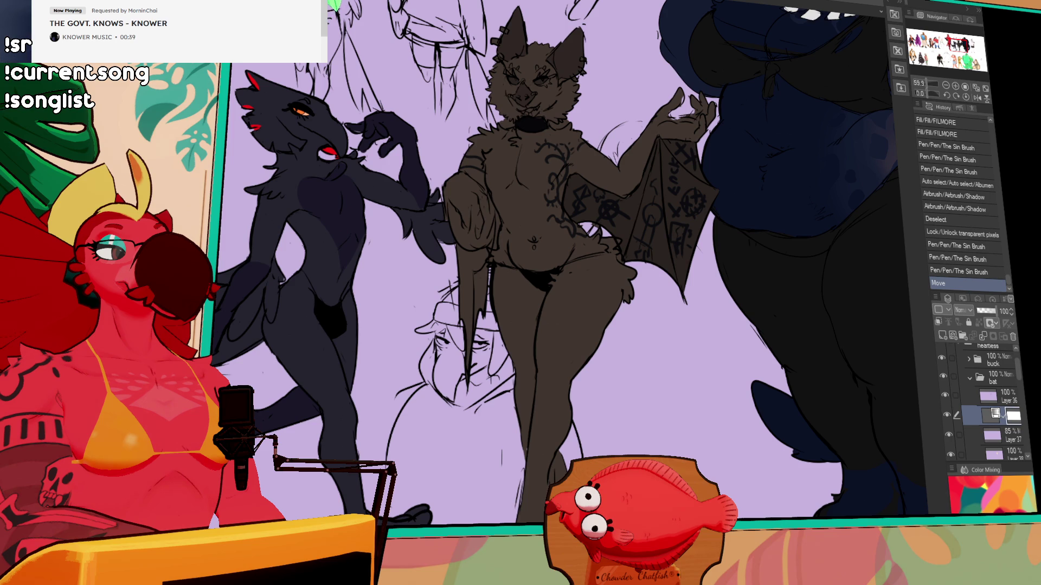
pyautogui.hotkey('alt', 'BackSpace')
pyautogui.hotkey('ctrl', 'z')
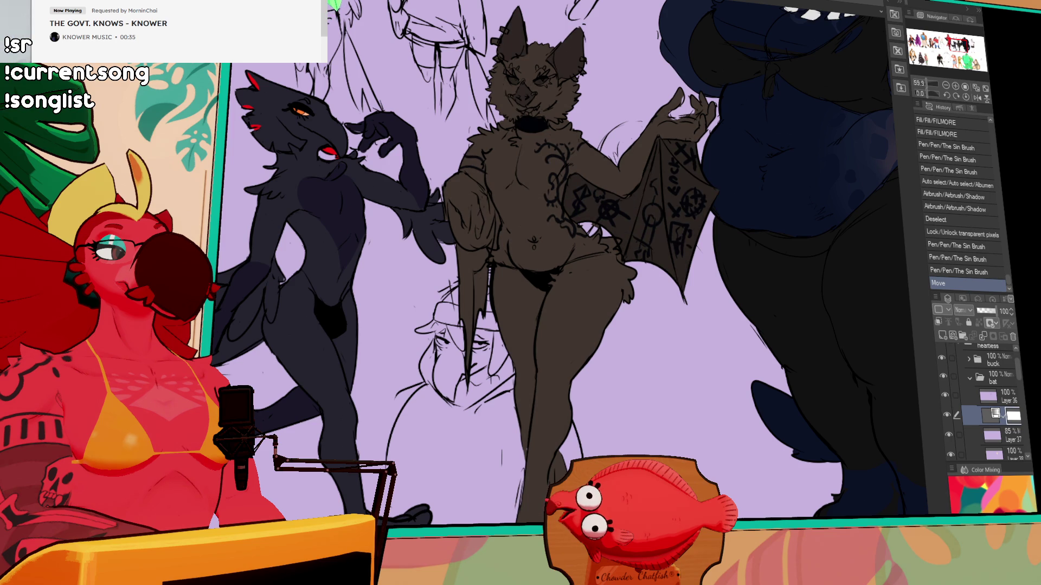
pyautogui.hotkey('ctrl', 'y')
pyautogui.hotkey('ctrl', 'z')
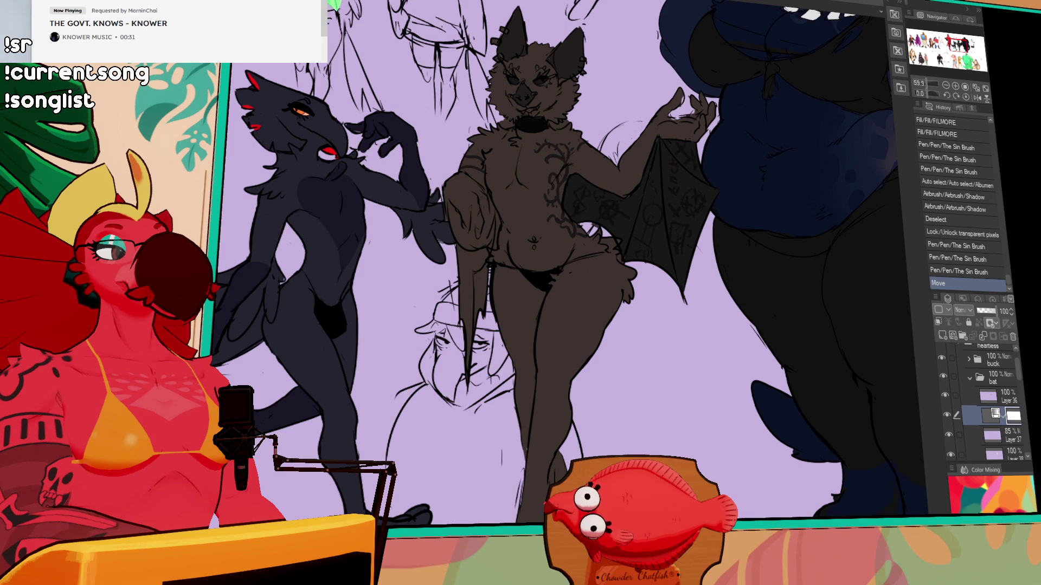
pyautogui.hotkey('ctrl', 'z')
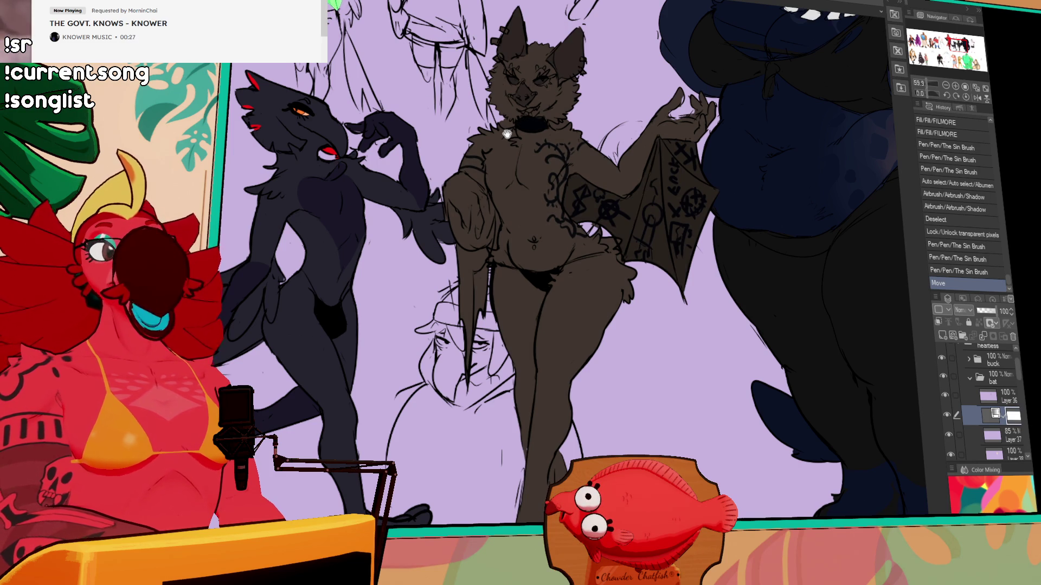
pyautogui.hotkey('ctrl', 'z')
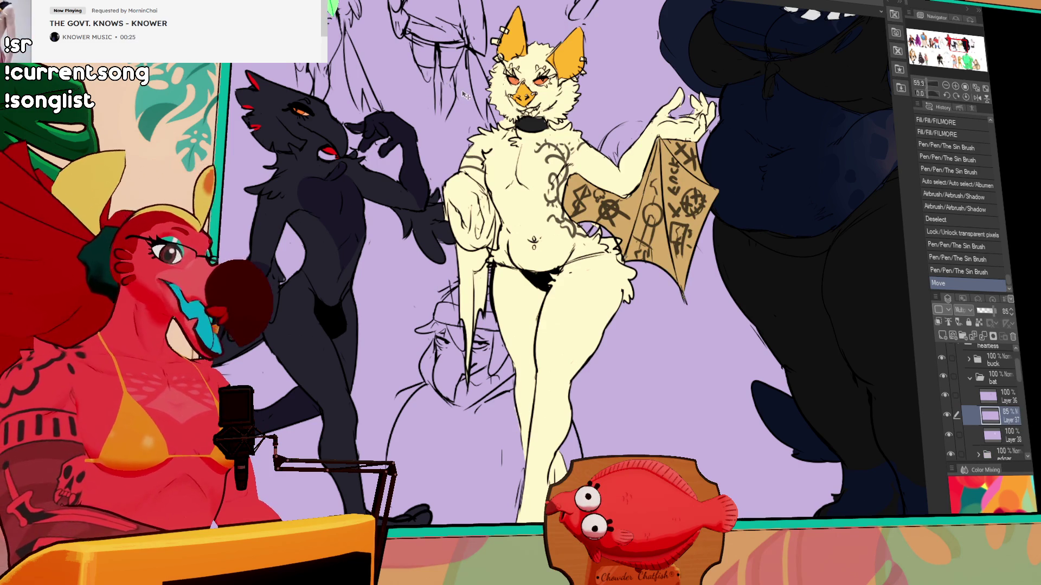
# Try Reverse Gradient on Layers 38 and 37, undo it, and add a new Gradient Map layer.
pyautogui.hotkey('ctrl', 'i')
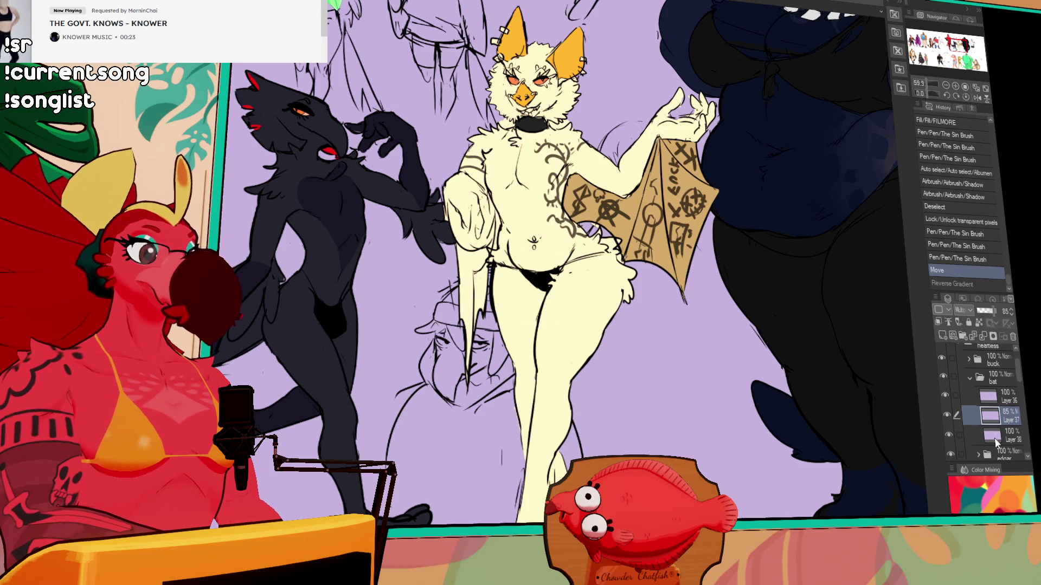
pyautogui.click(1008, 437)
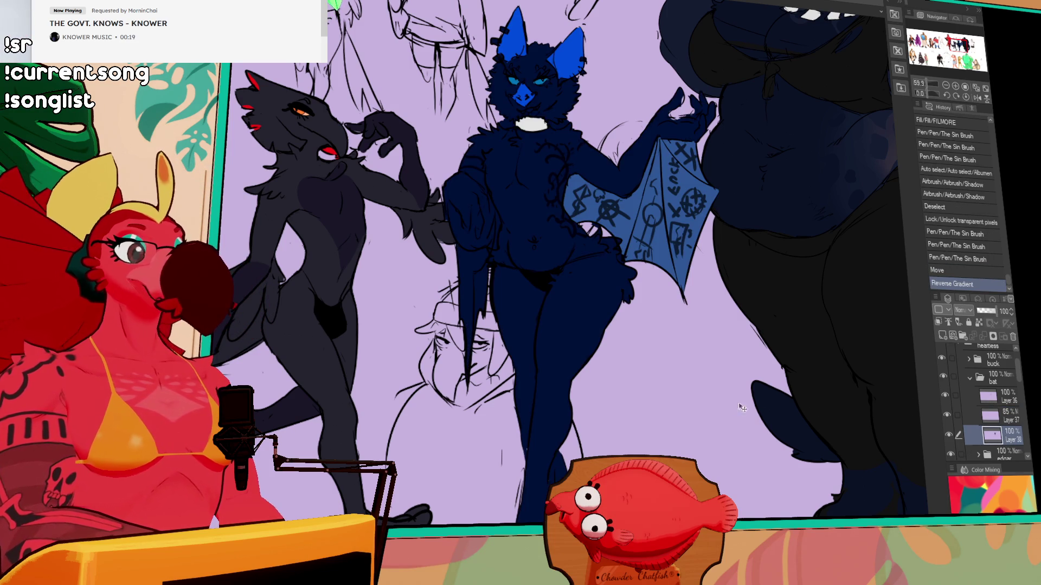
pyautogui.click(1007, 416)
pyautogui.hotkey('ctrl', 'i')
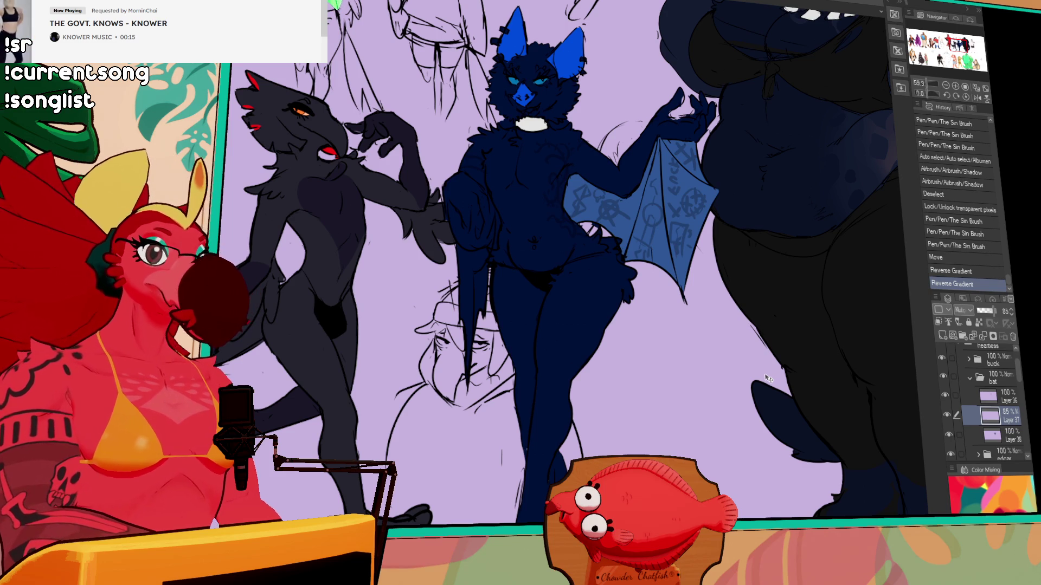
pyautogui.hotkey('ctrl', 'z')
pyautogui.hotkey('ctrl', 'z')
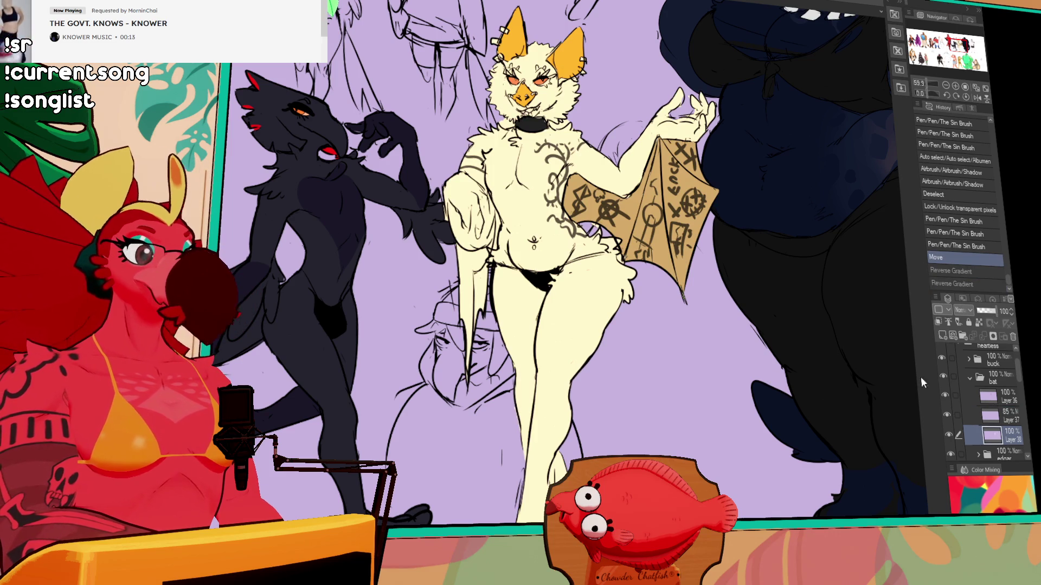
pyautogui.click(992, 435)
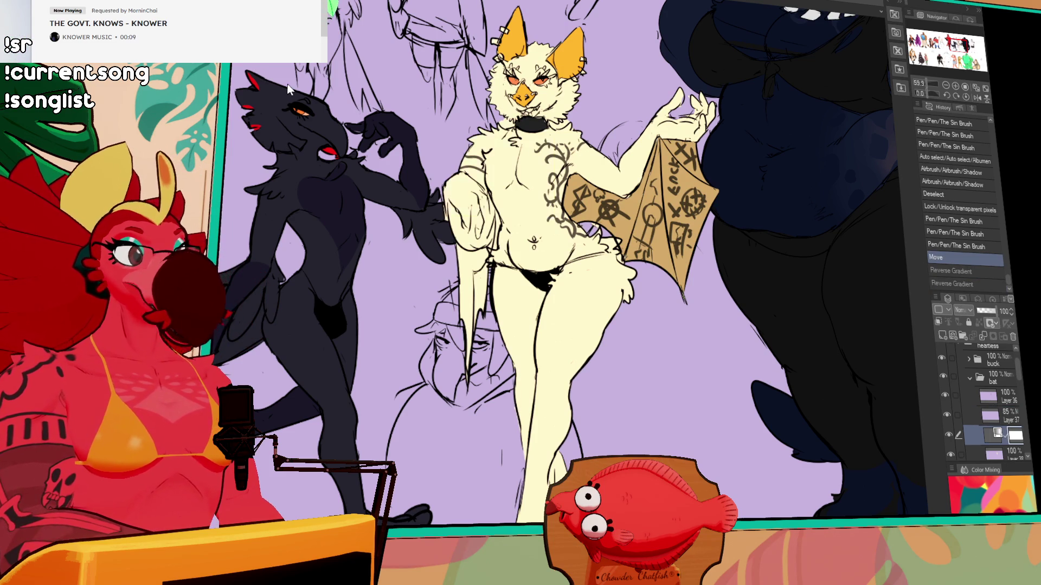
pyautogui.hotkey('ctrl', 'shift', 'u')
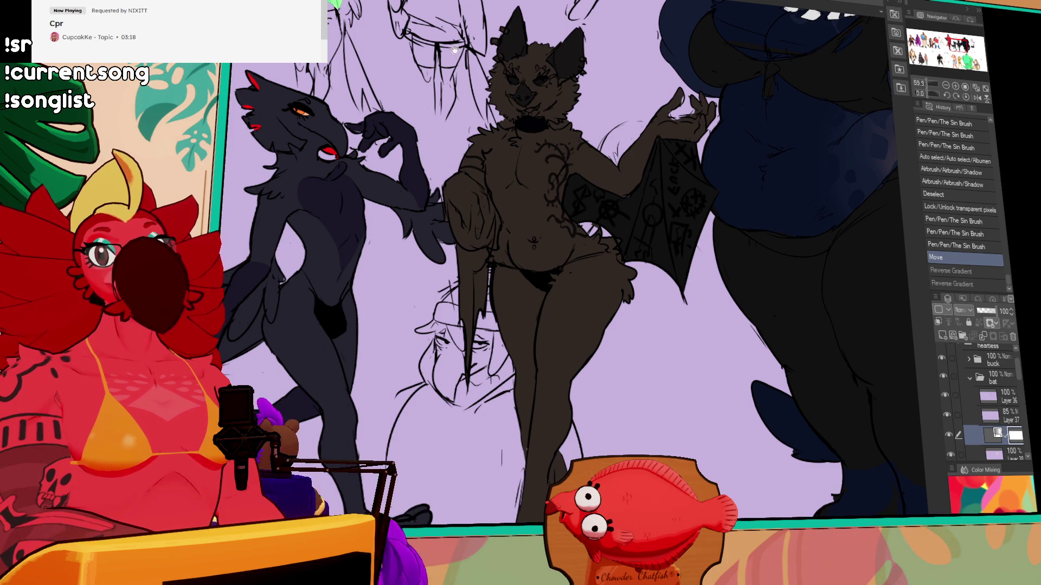
# Commit the gradient map, lock Layer 37's transparent pixels, and paint over the bat's symbols.
pyautogui.click(411, 33)
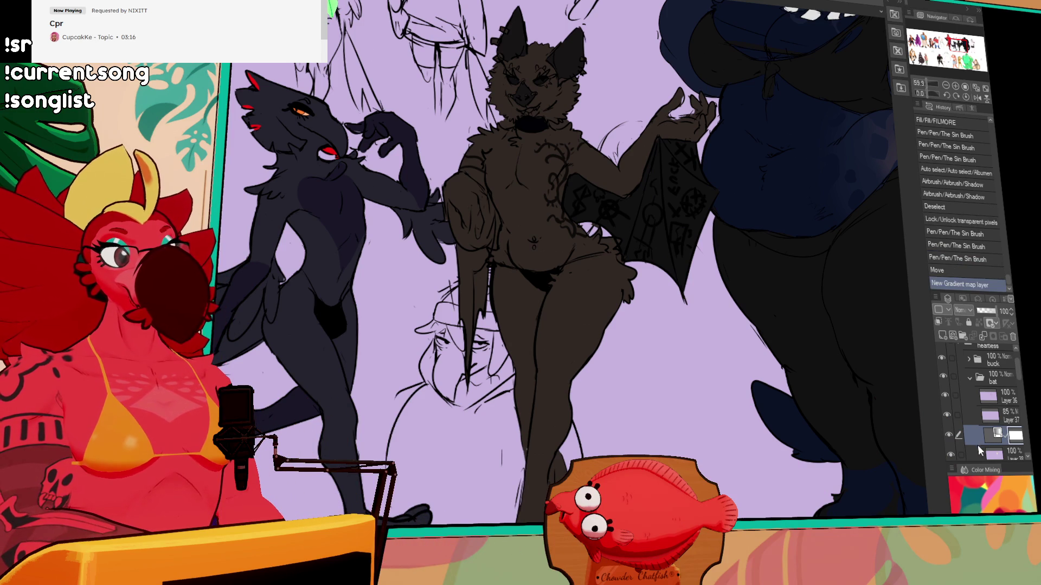
pyautogui.click(994, 420)
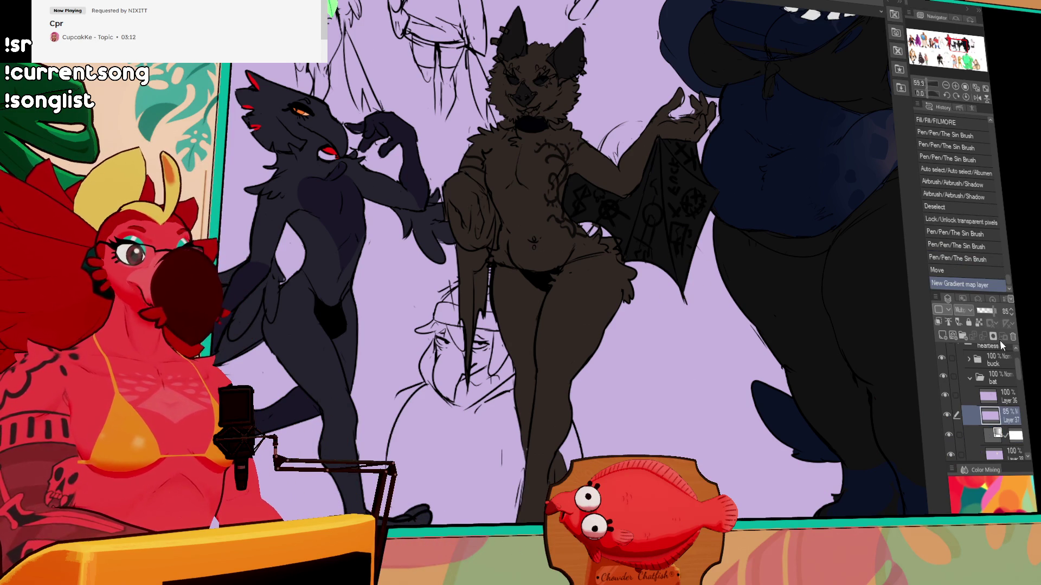
pyautogui.scroll(-2, 884, 176)
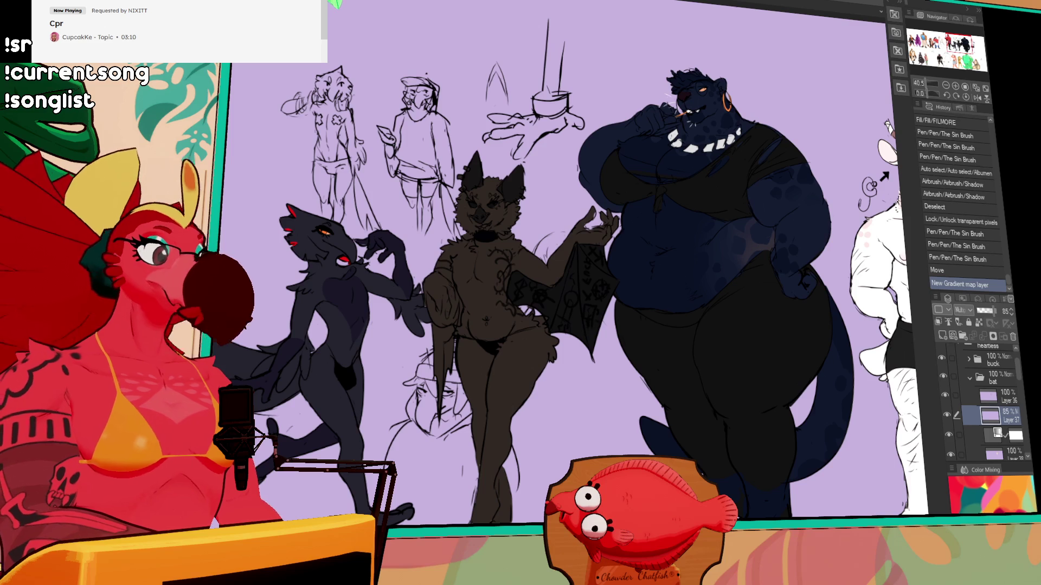
pyautogui.click(979, 323)
pyautogui.moveTo(584, 291); pyautogui.dragTo(472, 348)
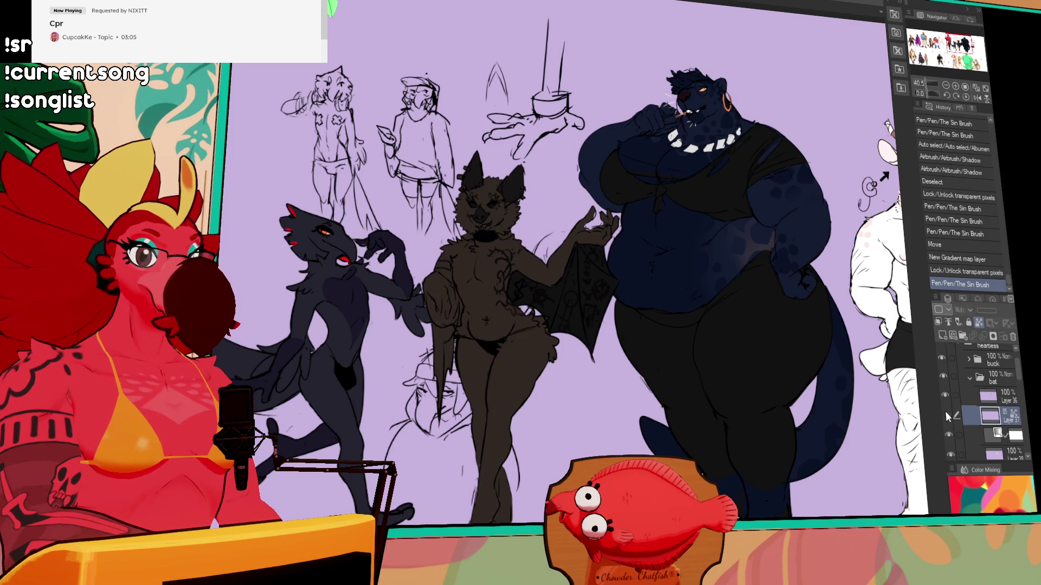
pyautogui.moveTo(611, 232); pyautogui.dragTo(520, 254)
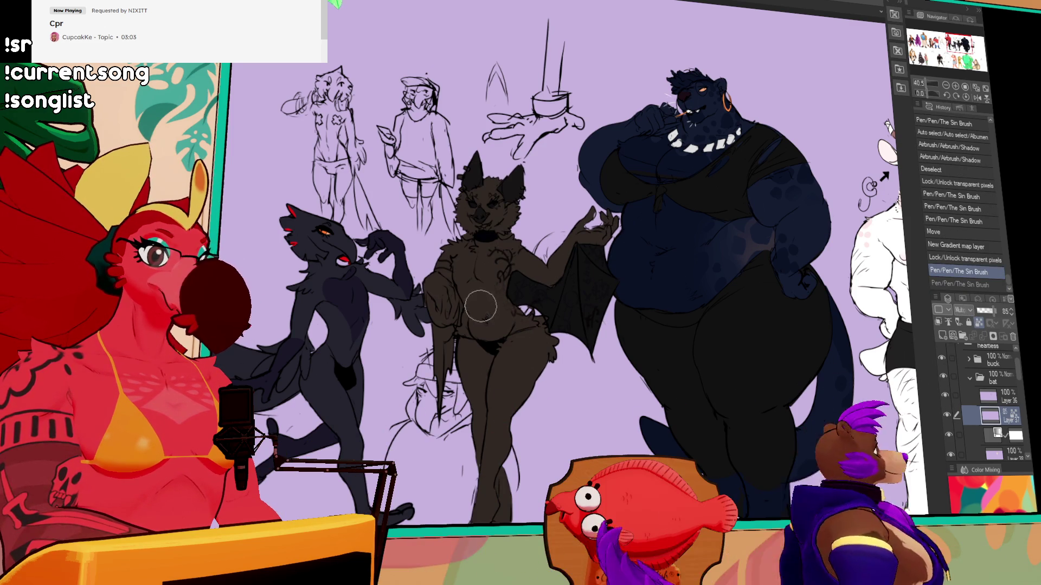
pyautogui.hotkey('ctrl', 'z')
pyautogui.scroll(2, 928, 354)
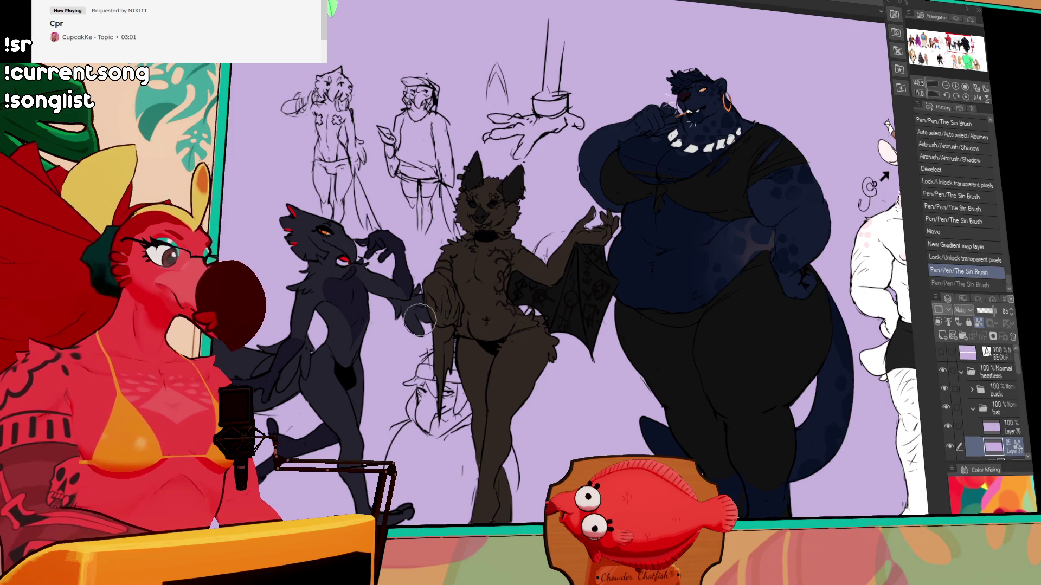
pyautogui.moveTo(462, 307)
pyautogui.mouseDown()
pyautogui.moveTo(557, 284)
pyautogui.moveTo(575, 322)
pyautogui.moveTo(508, 326)
pyautogui.mouseUp()
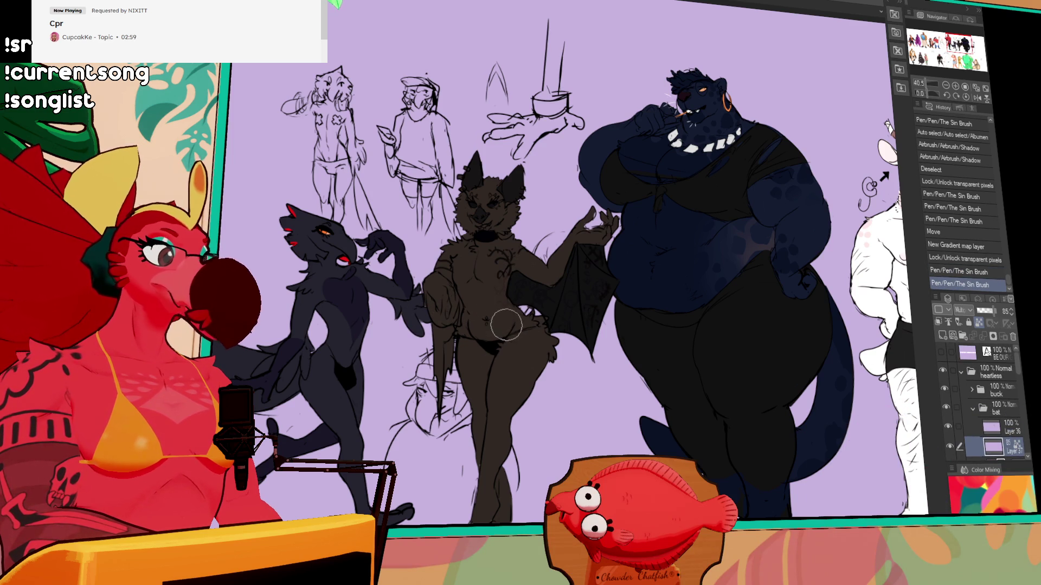
pyautogui.scroll(-2, 977, 414)
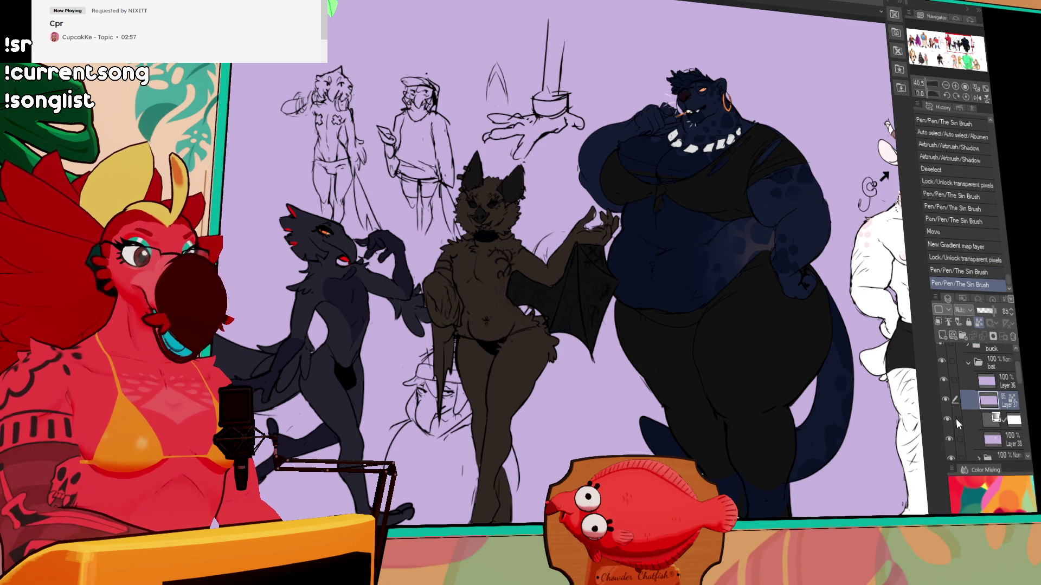
# Set Layer 37's blending mode to Normal so symbols show white, and paint the left-side symbols.
pyautogui.click(950, 419)
pyautogui.click(952, 417)
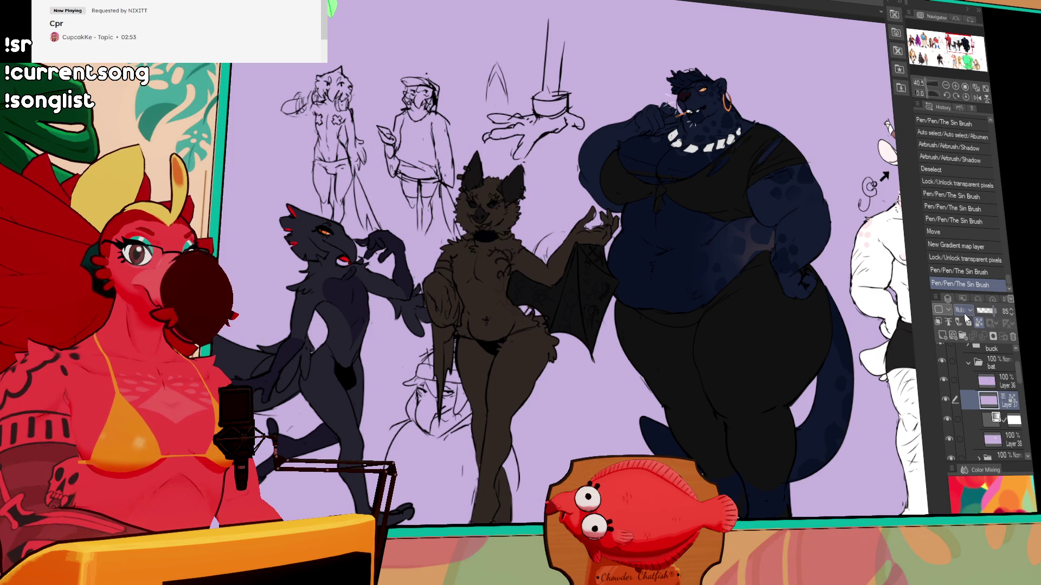
pyautogui.hotkey('shift', 'alt', 'n')
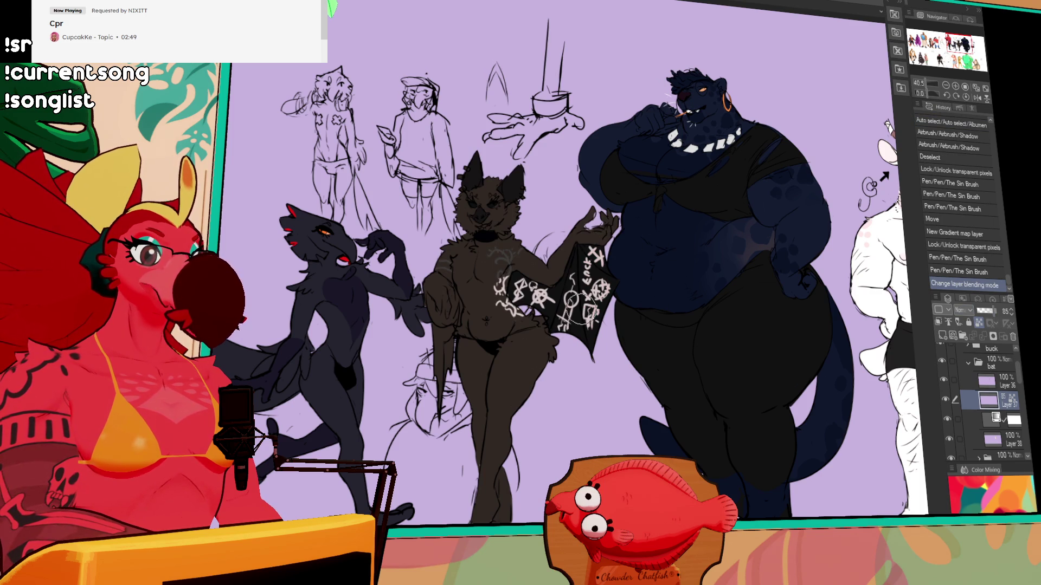
pyautogui.moveTo(434, 304); pyautogui.dragTo(455, 271)
pyautogui.scroll(2, 431, 304)
pyautogui.scroll(2, 465, 307)
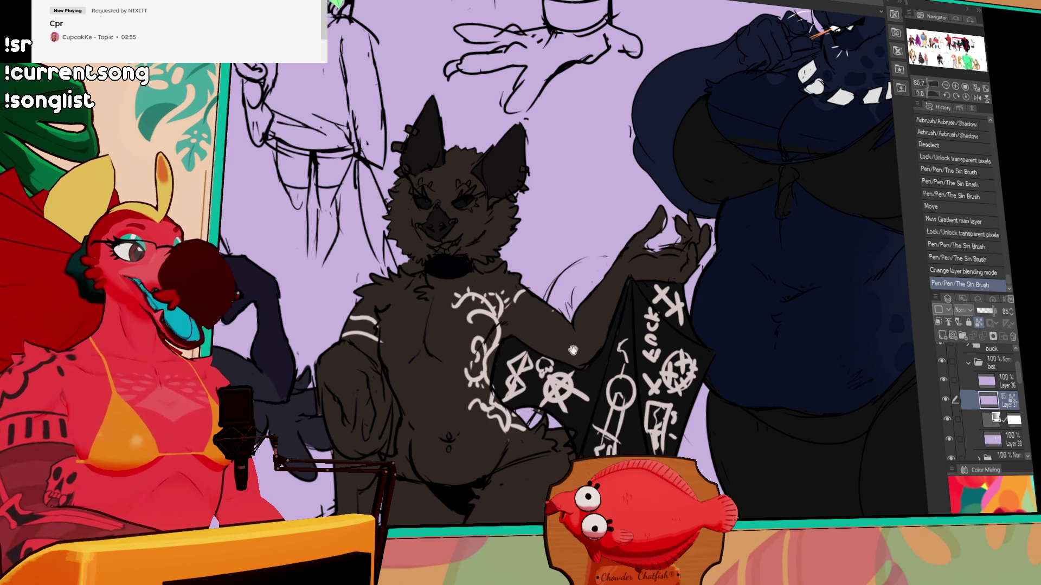
# Erase the orange ear stripe and fill the bat's selected ears yellow with the pen.
pyautogui.moveTo(542, 388); pyautogui.dragTo(553, 431)
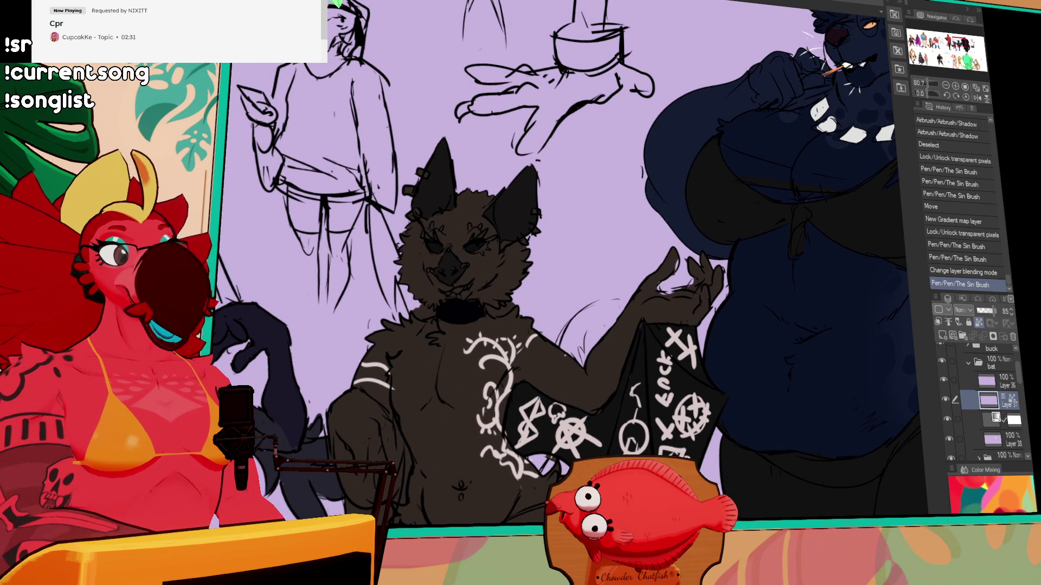
pyautogui.click(1004, 417)
pyautogui.moveTo(469, 245); pyautogui.dragTo(495, 235)
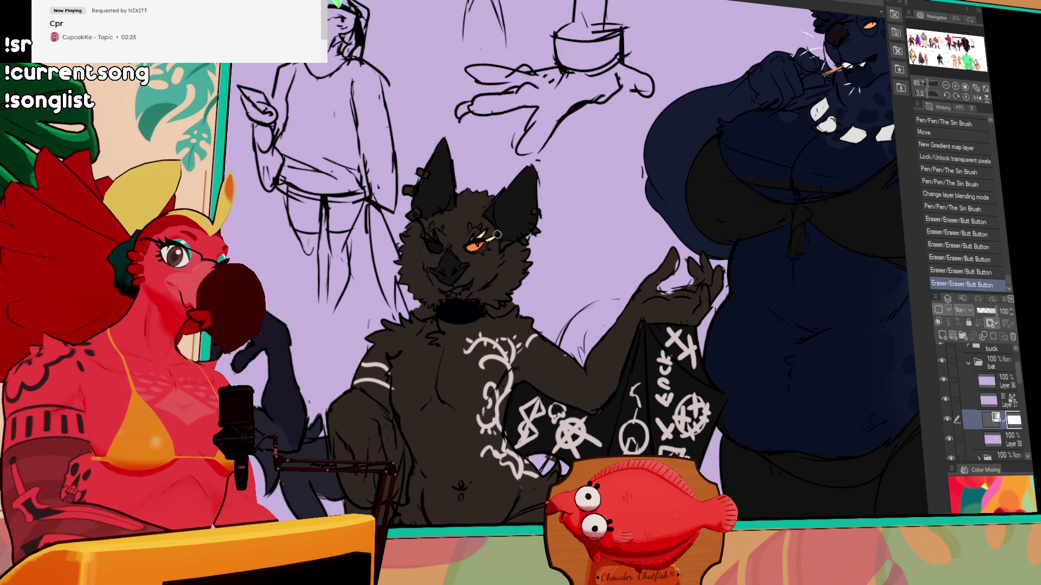
pyautogui.press('w')
pyautogui.click(520, 216)
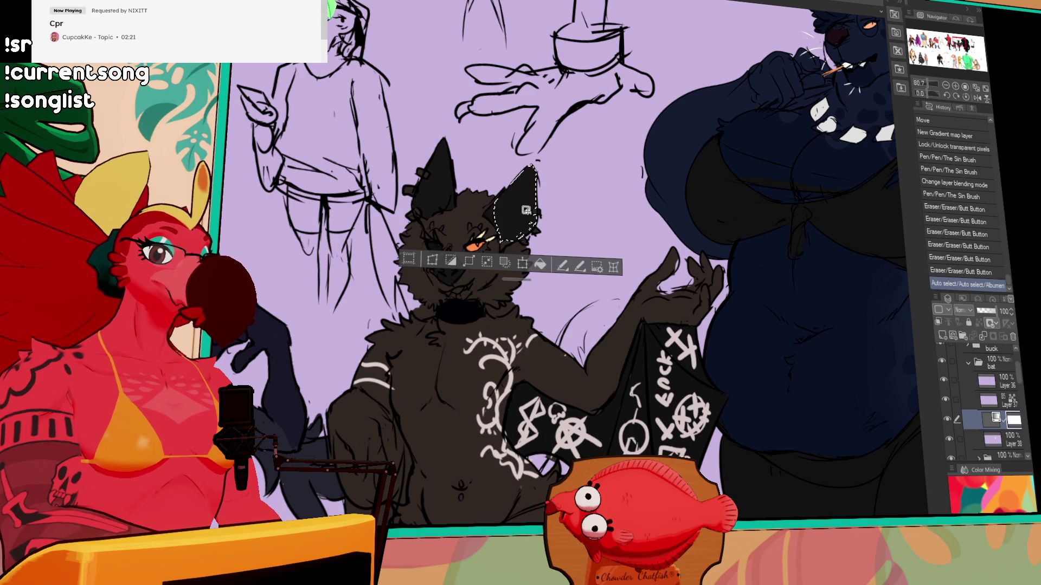
pyautogui.moveTo(522, 175)
pyautogui.mouseDown()
pyautogui.moveTo(512, 201)
pyautogui.moveTo(520, 238)
pyautogui.moveTo(504, 222)
pyautogui.moveTo(504, 187)
pyautogui.moveTo(526, 233)
pyautogui.mouseUp()
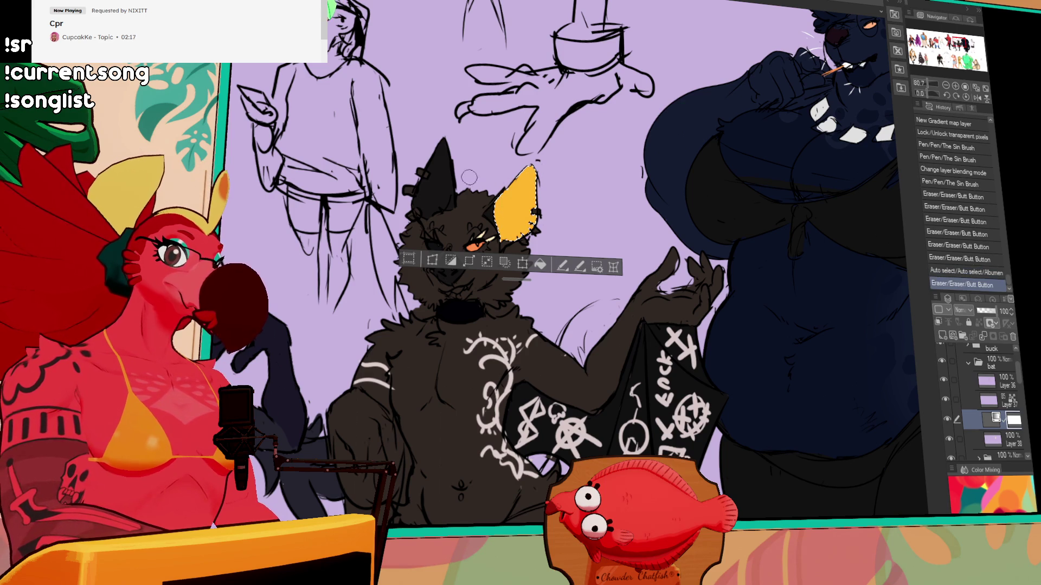
pyautogui.click(434, 190)
pyautogui.press('p')
pyautogui.moveTo(434, 187)
pyautogui.mouseDown()
pyautogui.moveTo(442, 163)
pyautogui.moveTo(436, 195)
pyautogui.moveTo(456, 210)
pyautogui.moveTo(438, 250)
pyautogui.moveTo(478, 251)
pyautogui.mouseUp()
pyautogui.press('e')
pyautogui.hotkey('ctrl', 'd')
# Erase stray marks around the bat's right eye.
pyautogui.moveTo(479, 253)
pyautogui.mouseDown()
pyautogui.moveTo(452, 269)
pyautogui.moveTo(479, 263)
pyautogui.moveTo(447, 245)
pyautogui.mouseUp()
pyautogui.hotkey('ctrl', 'z')
pyautogui.moveTo(493, 287)
pyautogui.mouseDown()
pyautogui.moveTo(503, 255)
pyautogui.moveTo(476, 262)
pyautogui.moveTo(486, 257)
pyautogui.mouseUp()
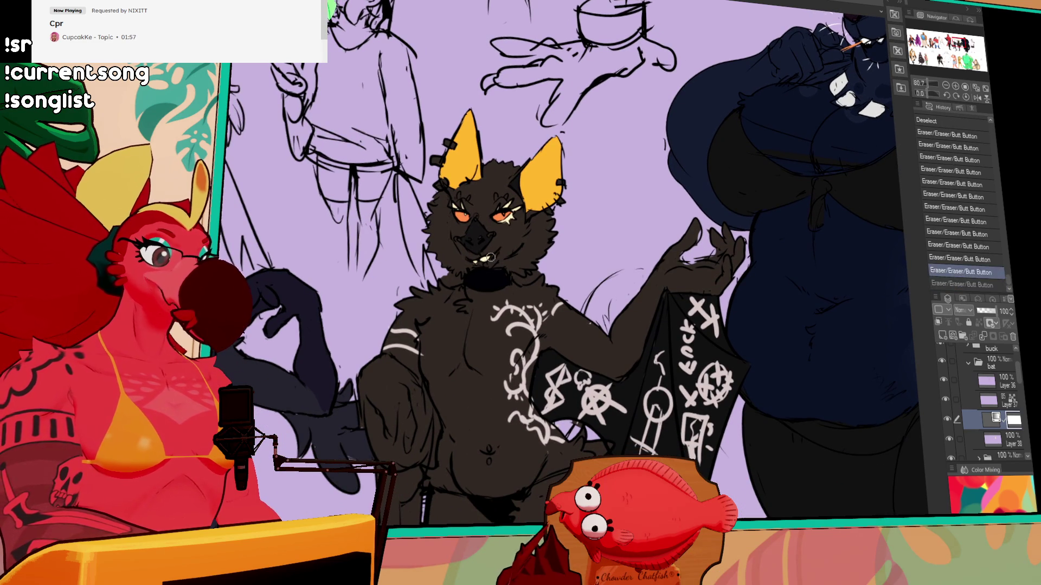
pyautogui.hotkey('ctrl', 'z')
pyautogui.hotkey('ctrl', 'y')
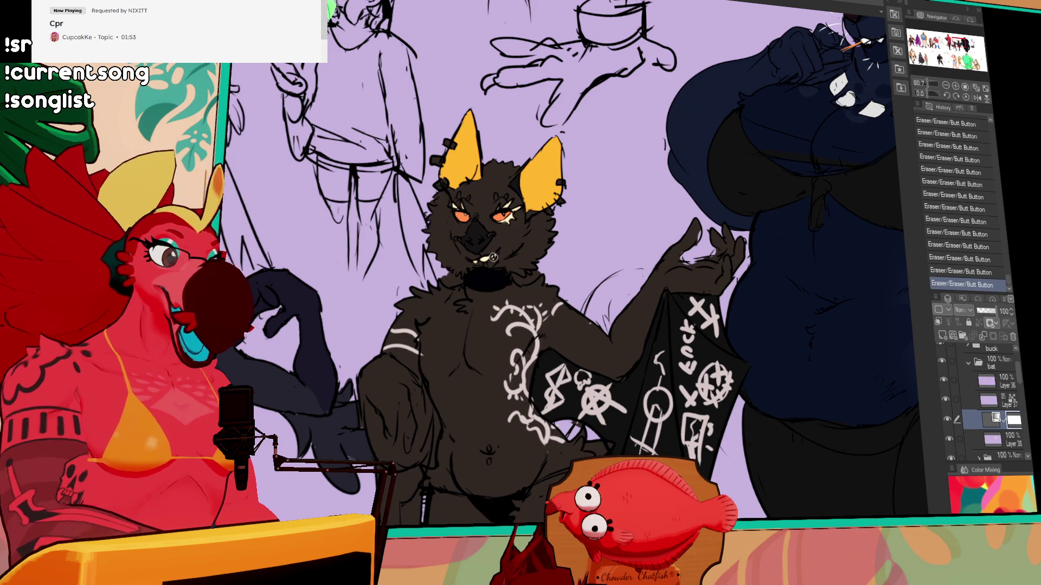
pyautogui.hotkey('ctrl', 'z')
pyautogui.hotkey('ctrl', 'y')
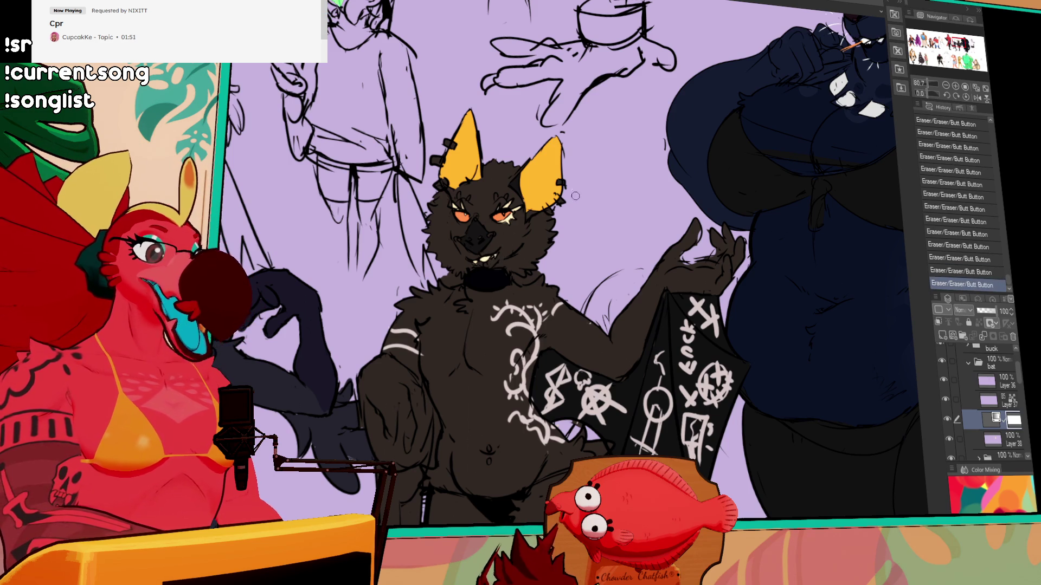
# Add strokes on the bat's left shoulder and clean up edges on Layer 37.
pyautogui.moveTo(576, 230); pyautogui.dragTo(579, 223)
pyautogui.moveTo(466, 293)
pyautogui.mouseDown()
pyautogui.moveTo(404, 363)
pyautogui.moveTo(429, 329)
pyautogui.mouseUp()
pyautogui.click(988, 402)
pyautogui.moveTo(428, 332); pyautogui.dragTo(434, 324)
pyautogui.moveTo(705, 255); pyautogui.dragTo(712, 252)
pyautogui.moveTo(731, 325); pyautogui.dragTo(736, 267)
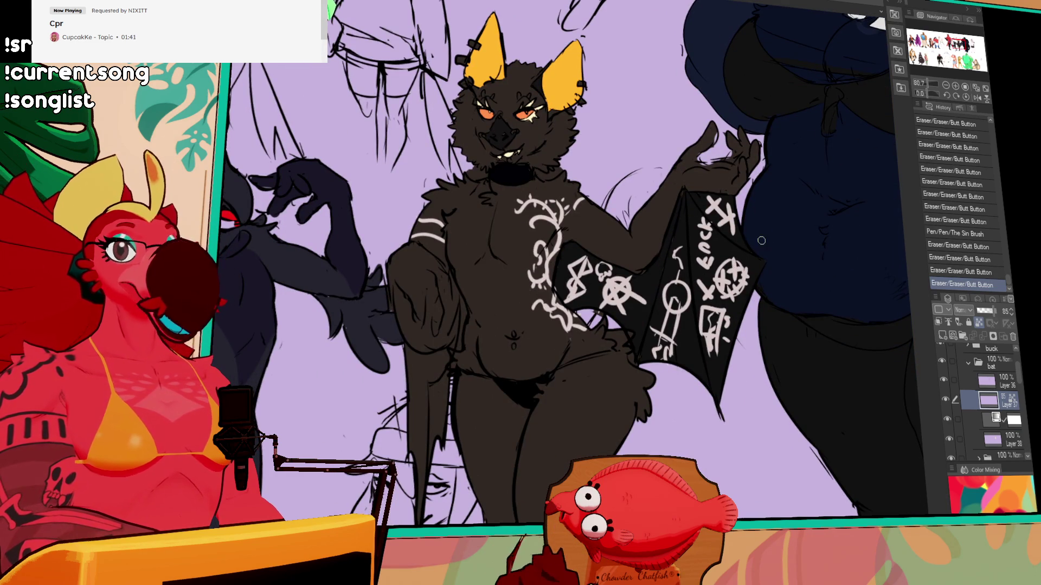
pyautogui.click(945, 86)
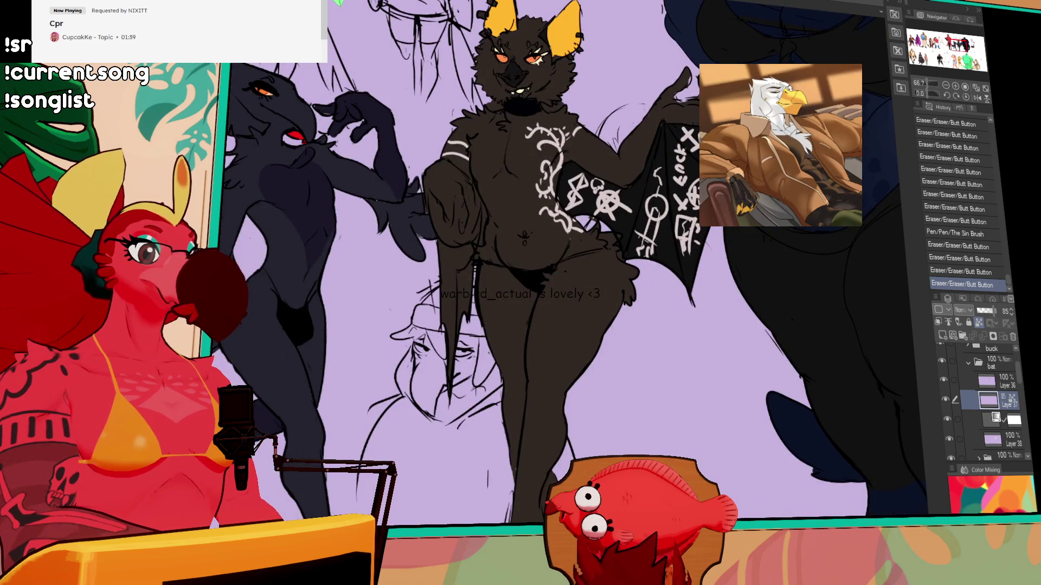
pyautogui.scroll(1, 564, 260)
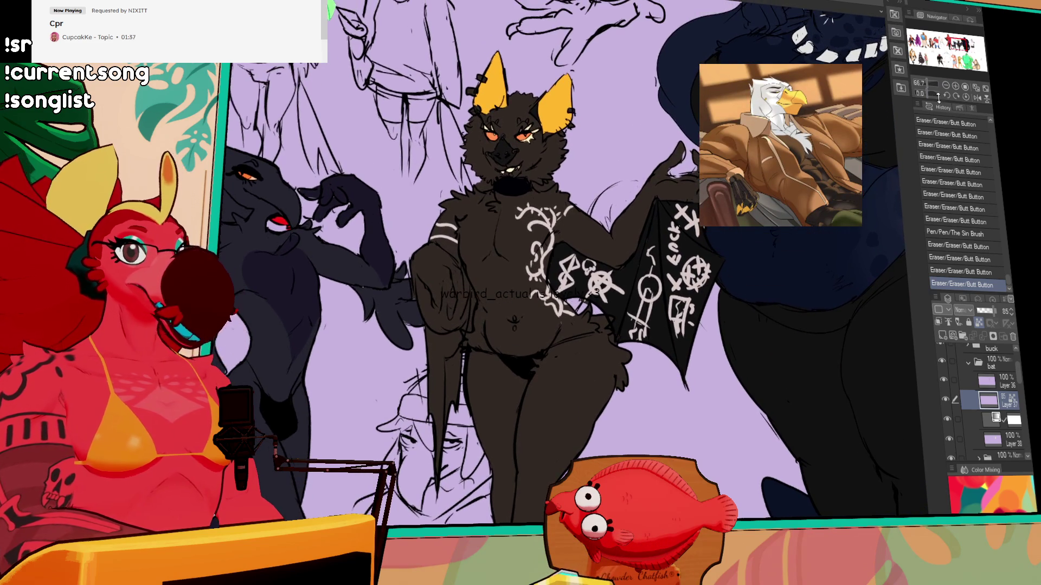
pyautogui.click(946, 86)
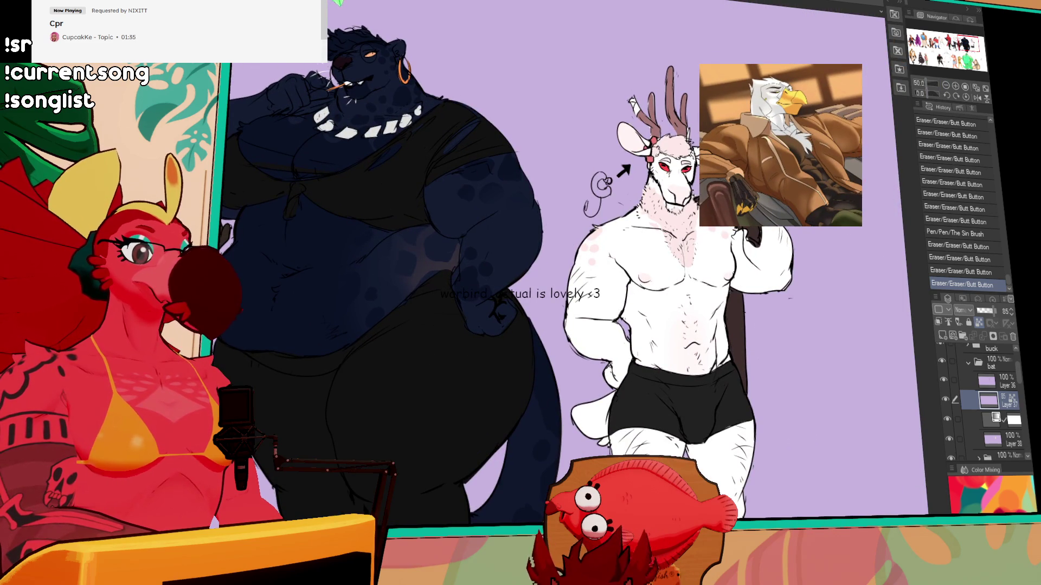
pyautogui.moveTo(967, 51); pyautogui.dragTo(957, 53)
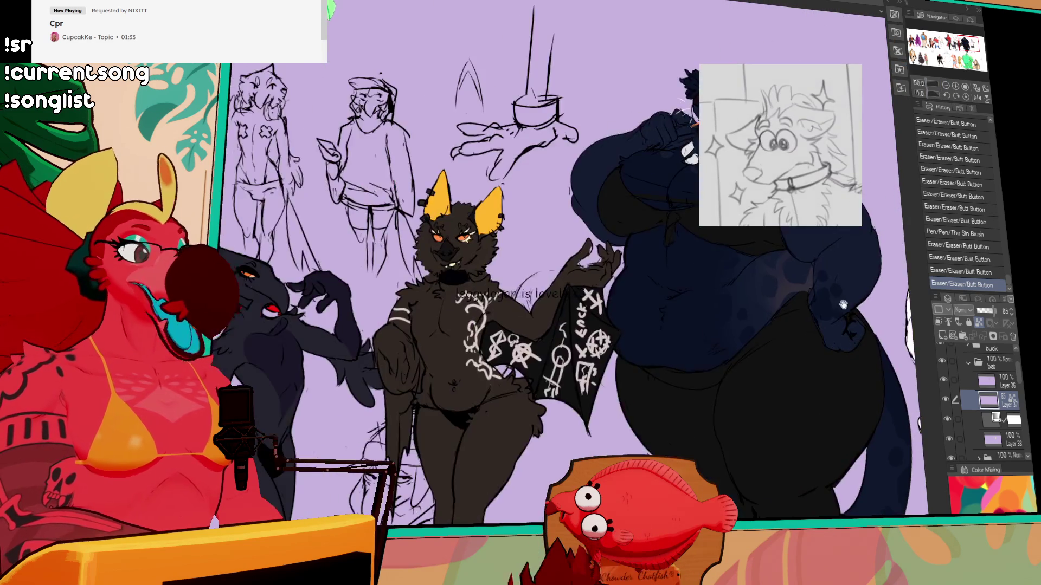
pyautogui.click(955, 86)
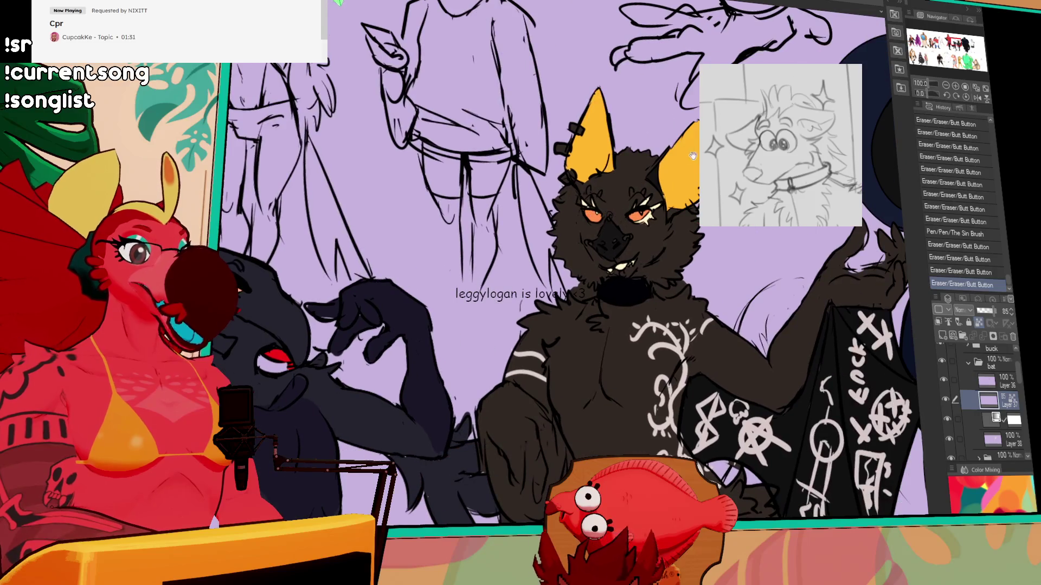
pyautogui.click(987, 381)
pyautogui.moveTo(585, 399)
pyautogui.mouseDown()
pyautogui.moveTo(857, 397)
pyautogui.moveTo(599, 399)
pyautogui.mouseUp()
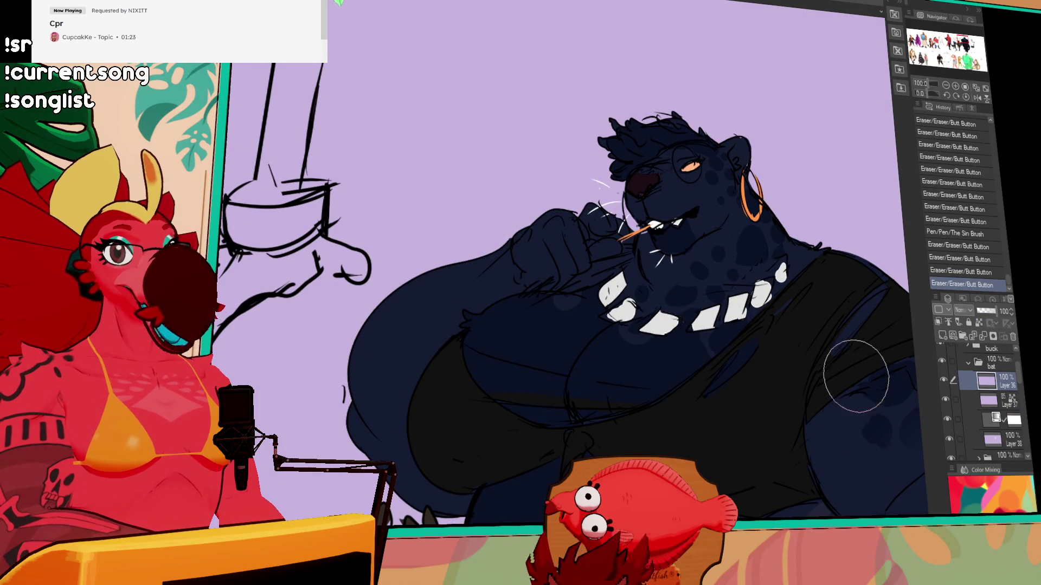
pyautogui.moveTo(755, 449); pyautogui.dragTo(798, 403)
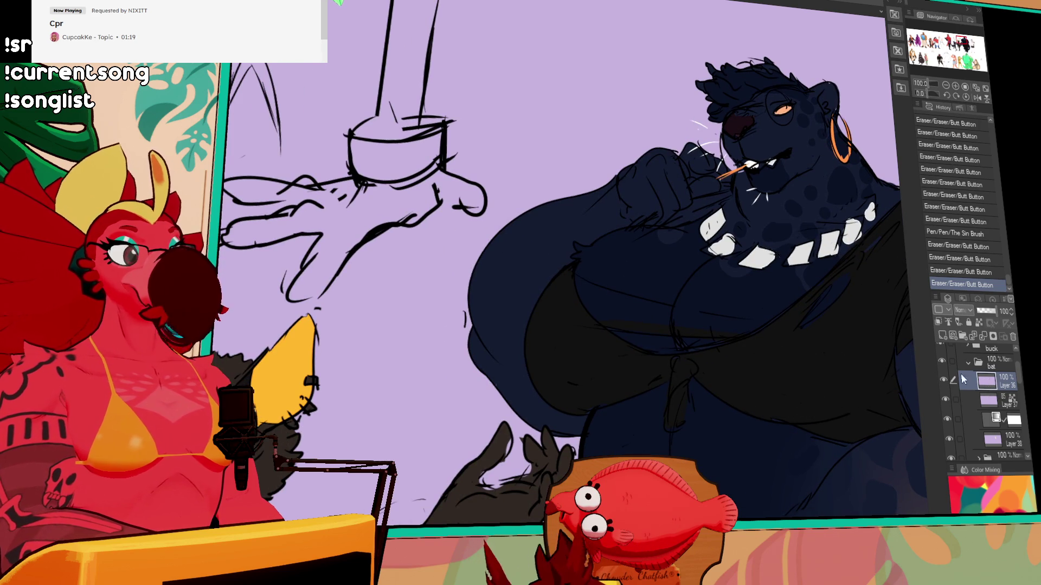
pyautogui.moveTo(783, 460); pyautogui.dragTo(962, 373)
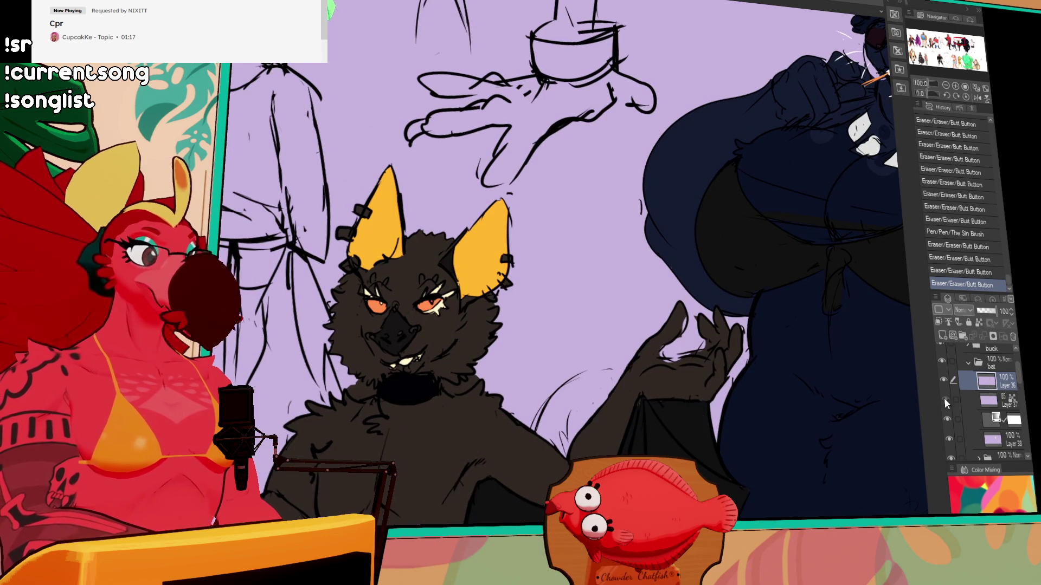
pyautogui.click(1018, 421)
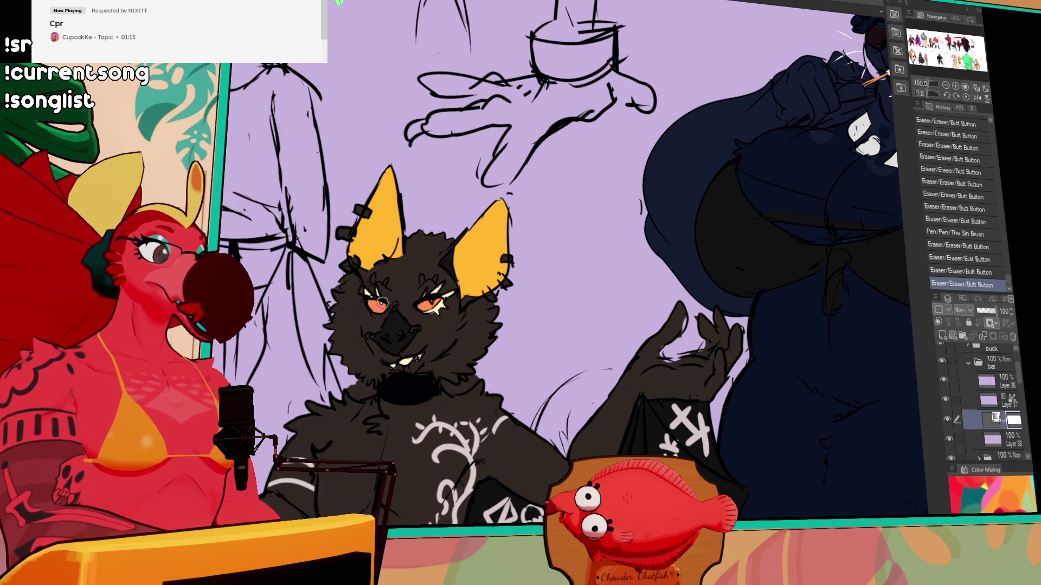
# Erase small marks around the bat's left eye, face and nose.
pyautogui.click(361, 289)
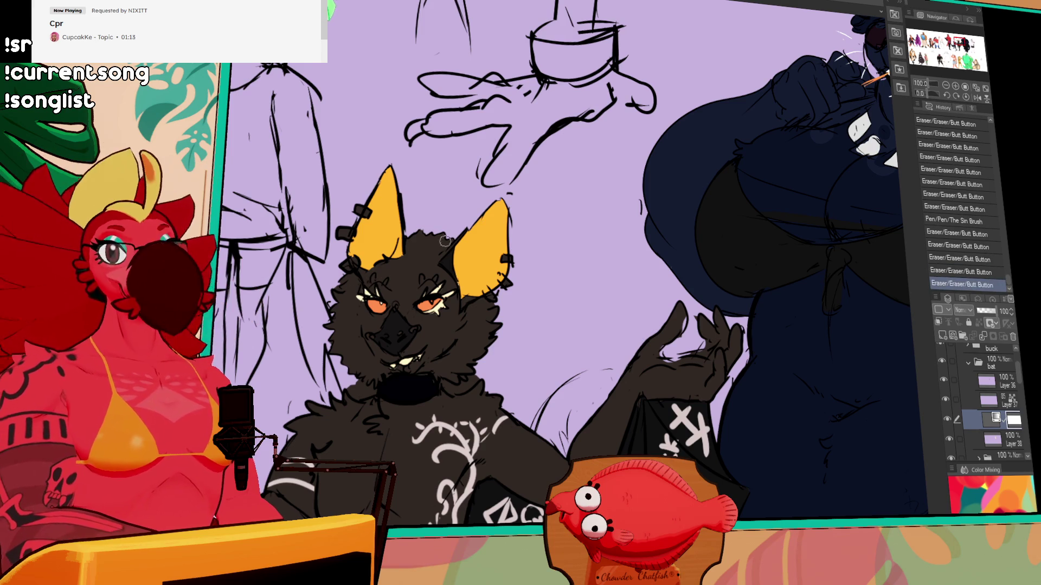
pyautogui.scroll(-1, 537, 206)
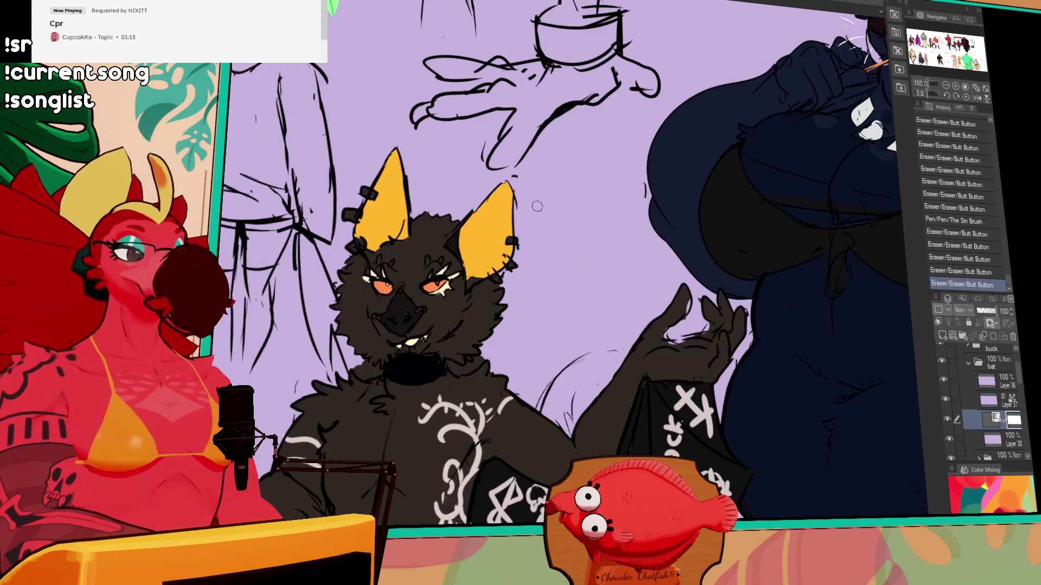
pyautogui.click(373, 295)
pyautogui.click(390, 297)
pyautogui.click(374, 296)
pyautogui.click(419, 314)
pyautogui.click(401, 289)
pyautogui.click(400, 288)
pyautogui.click(384, 312)
pyautogui.hotkey('ctrl', 'z')
pyautogui.click(377, 318)
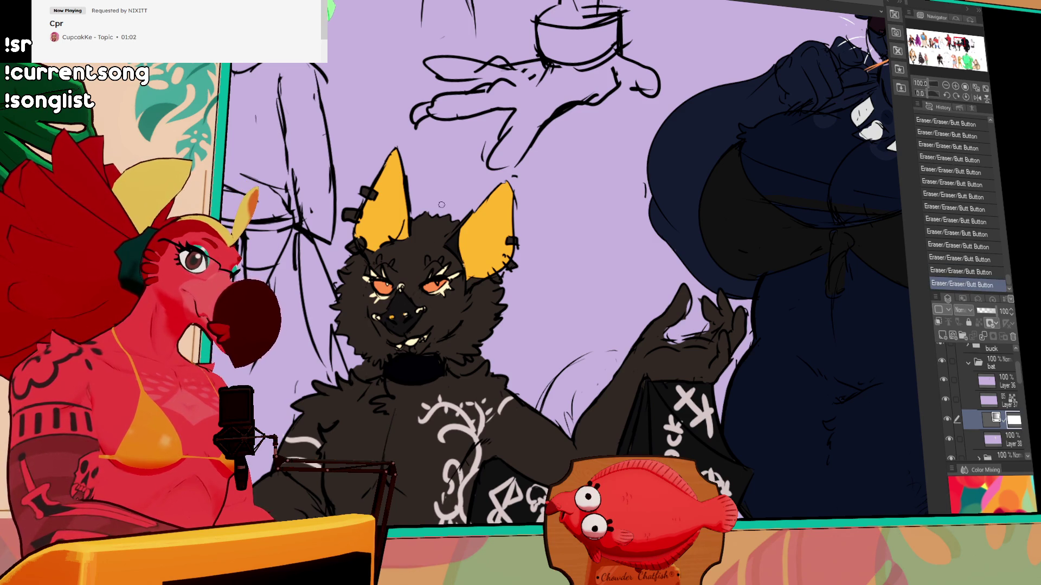
pyautogui.scroll(-1, 532, 239)
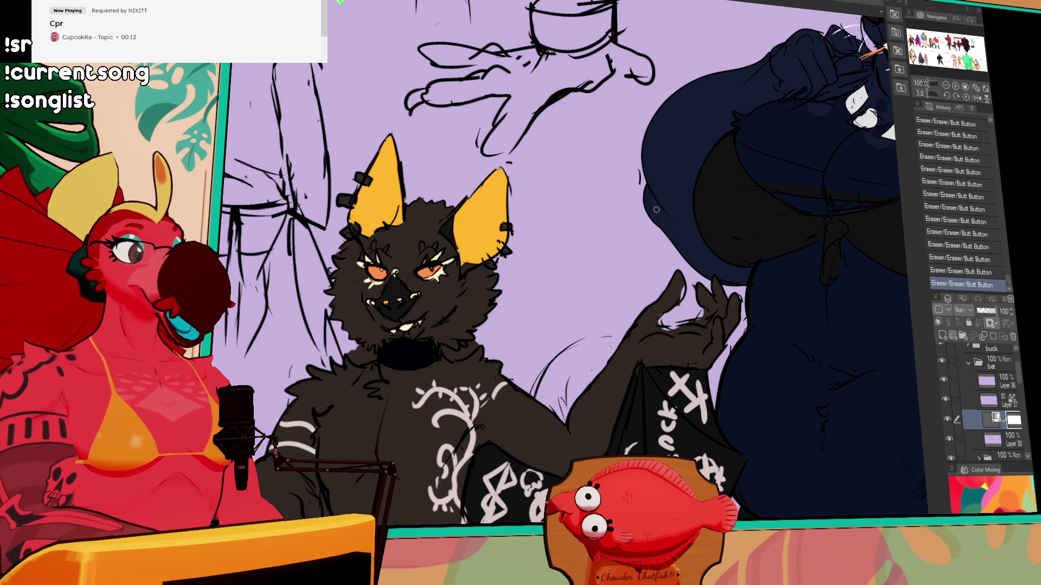
pyautogui.scroll(-3, 709, 295)
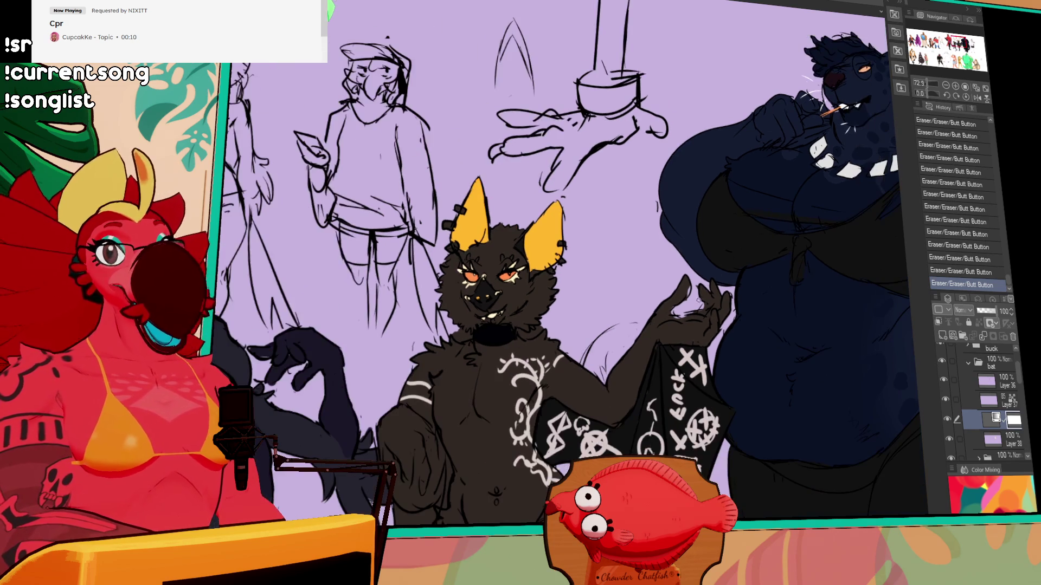
pyautogui.moveTo(653, 417); pyautogui.dragTo(627, 238)
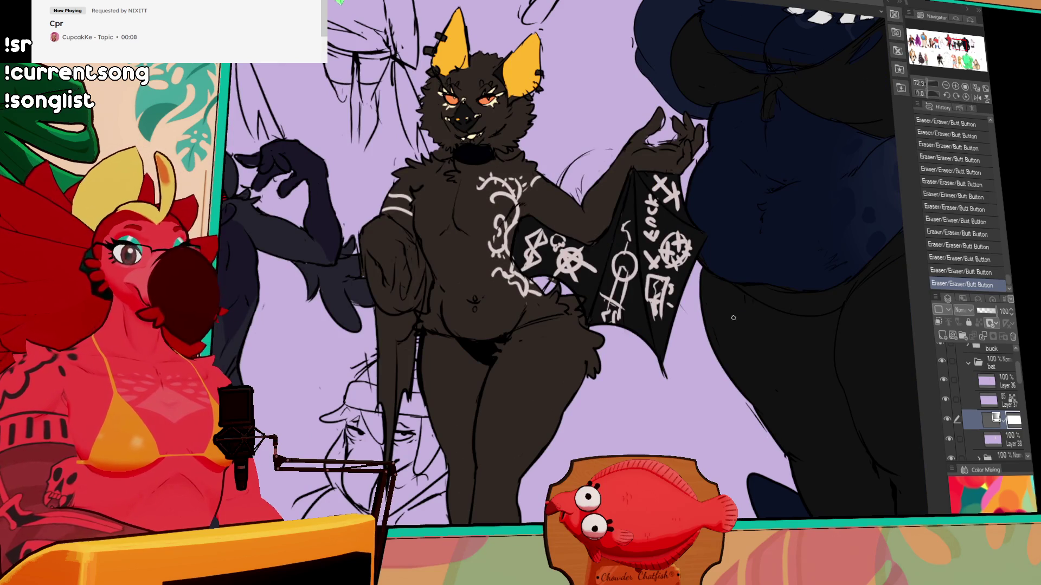
pyautogui.moveTo(746, 296); pyautogui.dragTo(774, 239)
pyautogui.moveTo(757, 360)
pyautogui.mouseDown()
pyautogui.moveTo(757, 250)
pyautogui.moveTo(772, 456)
pyautogui.mouseUp()
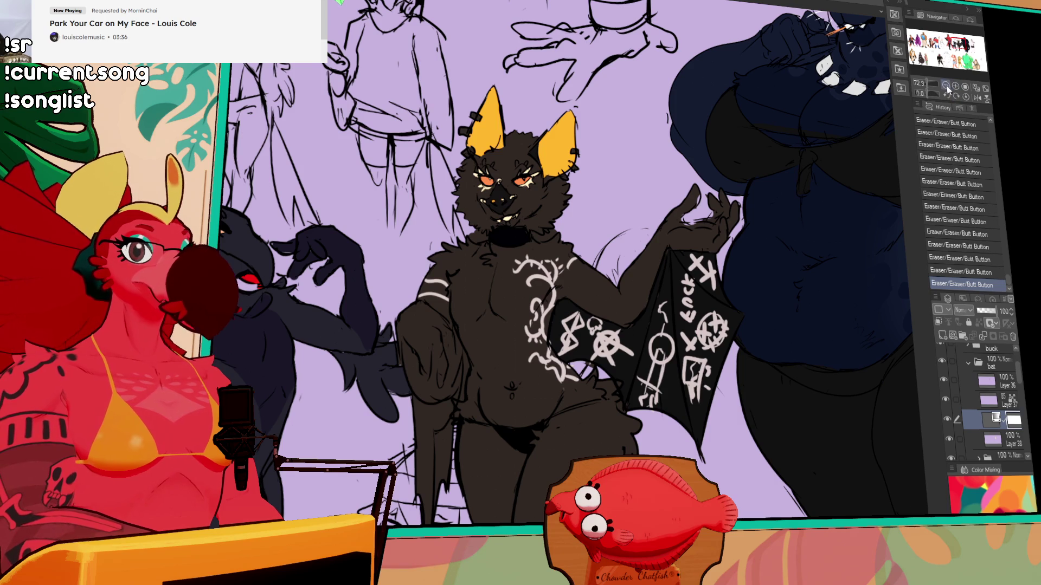
pyautogui.click(965, 87)
pyautogui.moveTo(484, 167); pyautogui.dragTo(509, 190)
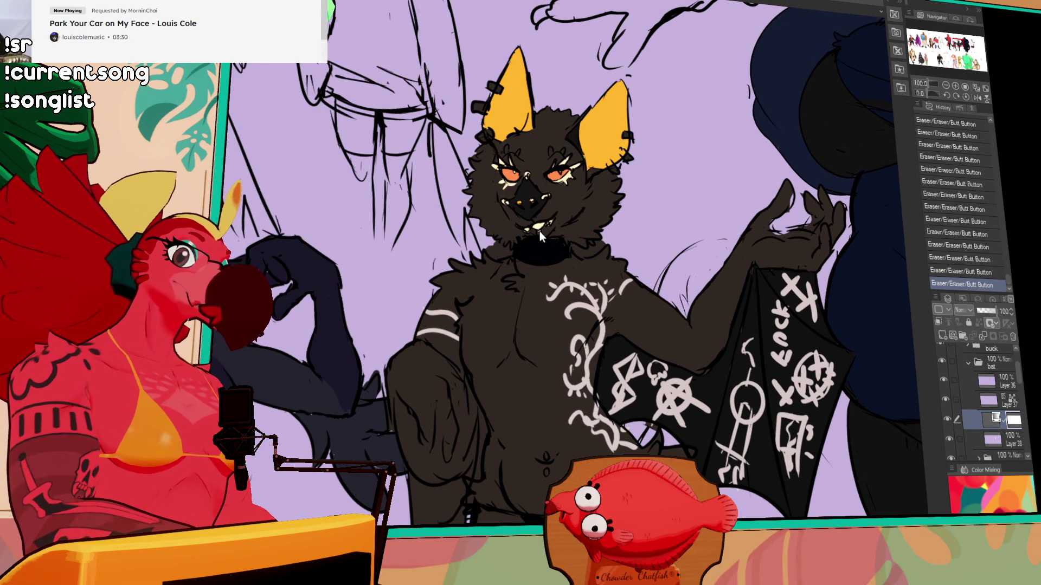
pyautogui.moveTo(662, 165); pyautogui.dragTo(678, 203)
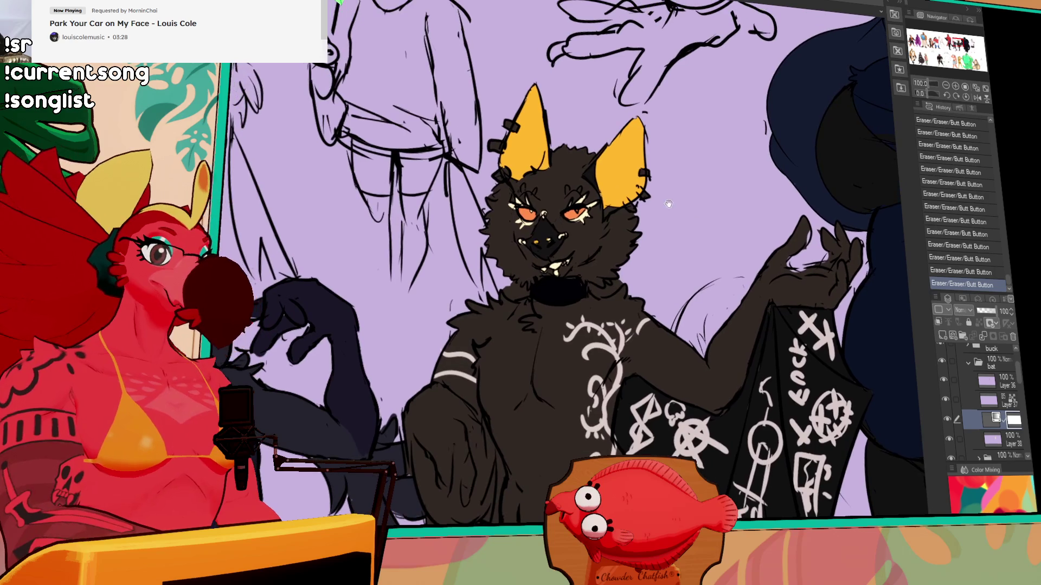
# On Layer 38, auto-select and delete the collar chain and its leftover piece, then deselect.
pyautogui.click(606, 292)
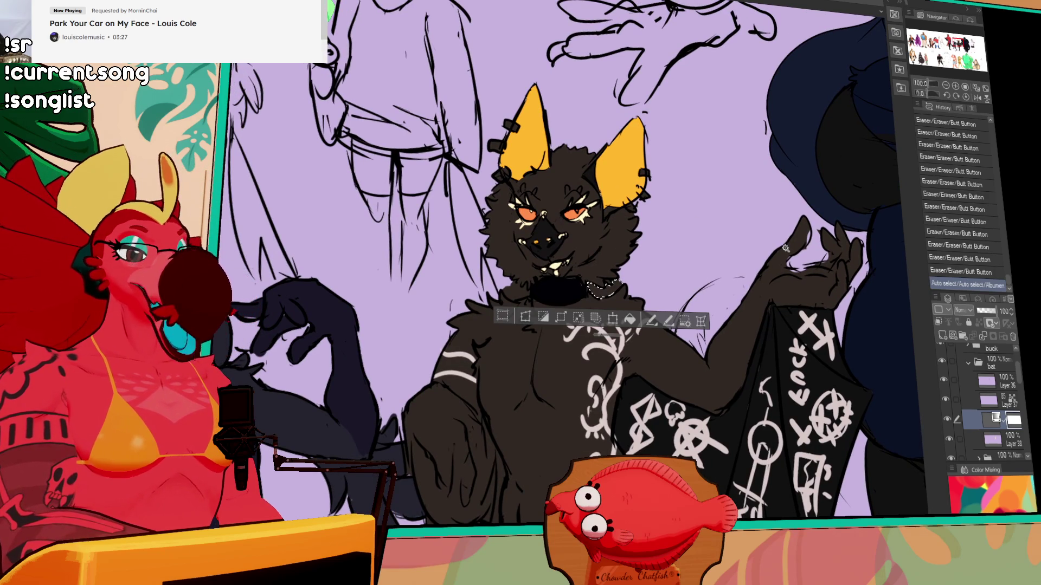
pyautogui.click(977, 439)
pyautogui.press('Delete')
pyautogui.click(516, 290)
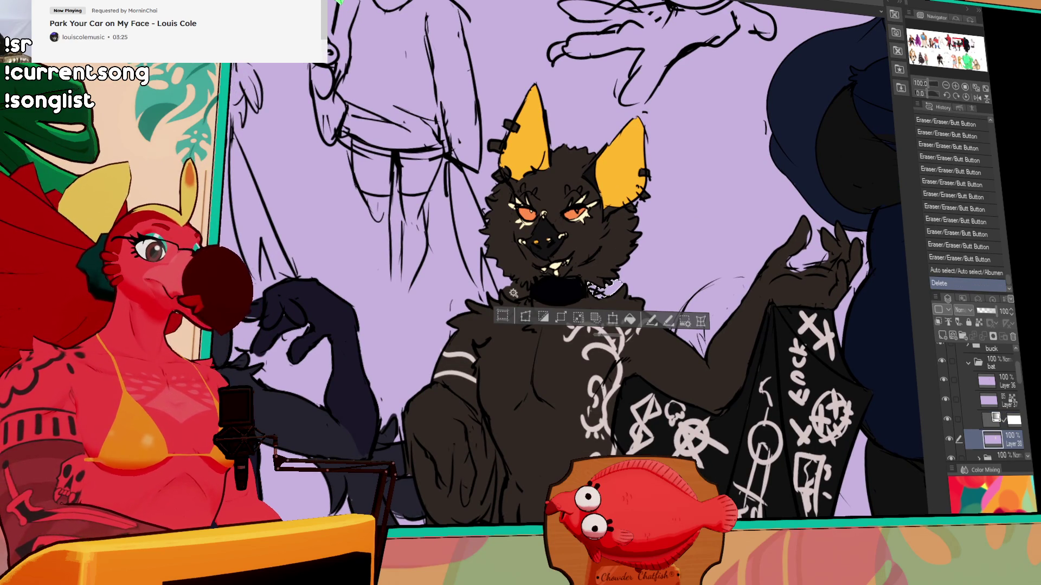
pyautogui.press('Delete')
pyautogui.hotkey('ctrl', 'd')
# Erase the remaining chain marks along the bat's collar edges.
pyautogui.moveTo(632, 292); pyautogui.dragTo(629, 275)
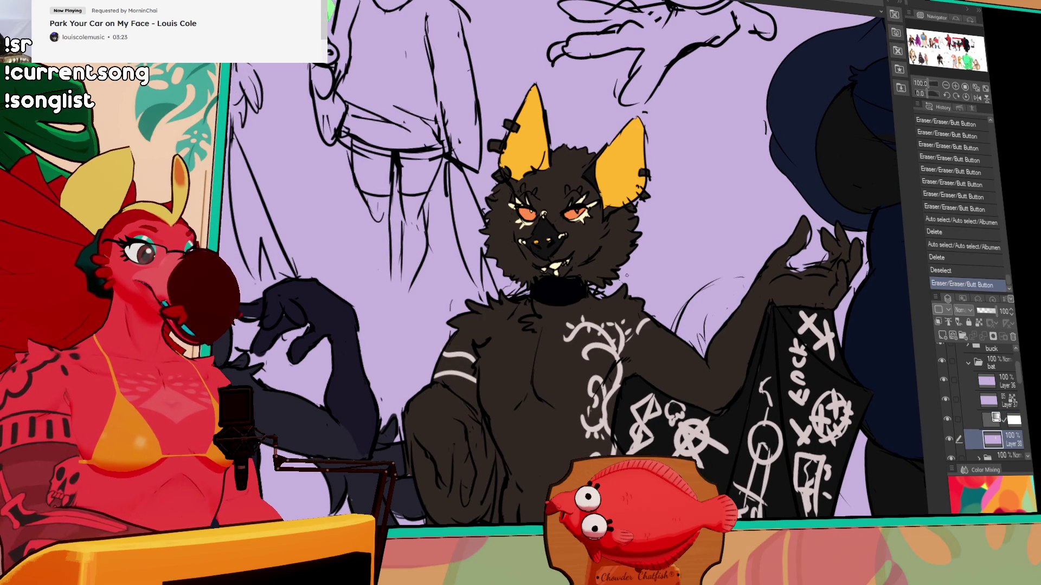
pyautogui.moveTo(542, 278); pyautogui.dragTo(521, 266)
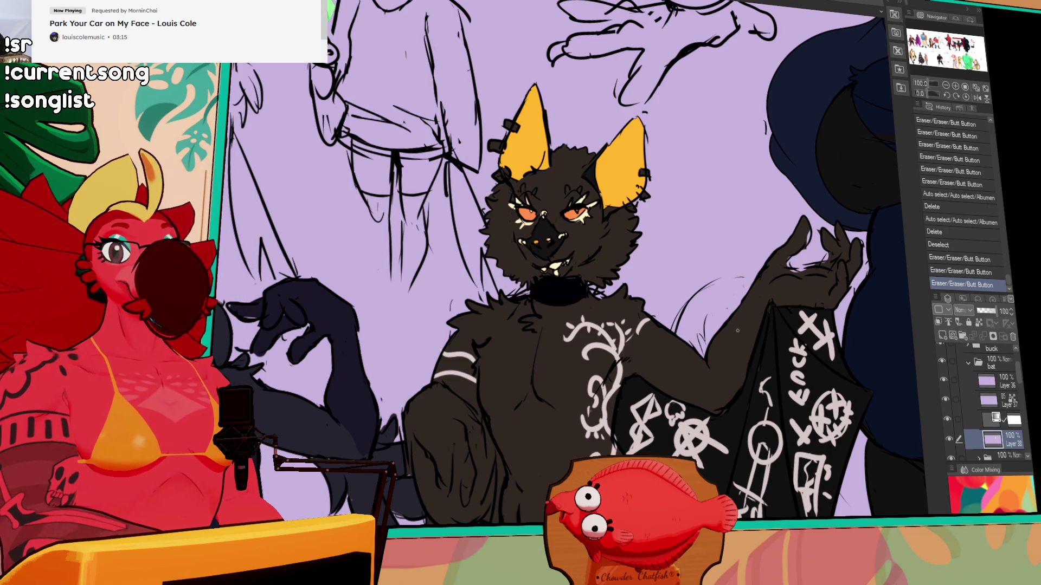
pyautogui.scroll(-5, 663, 404)
# Pan up to the upper row and zoom in on the navy spotted panther figure.
pyautogui.moveTo(663, 404); pyautogui.dragTo(709, 172)
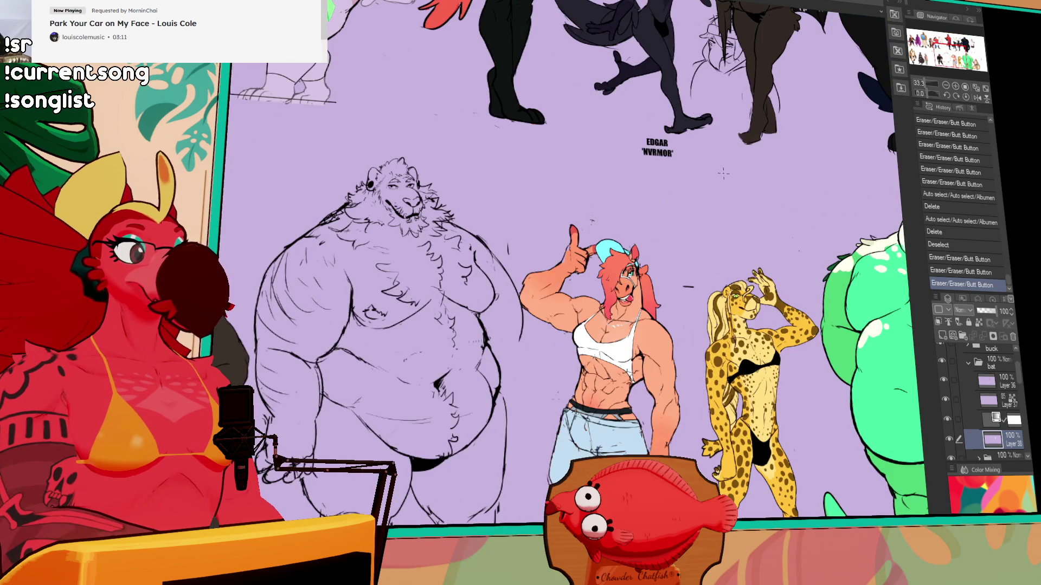
pyautogui.scroll(-1, 723, 173)
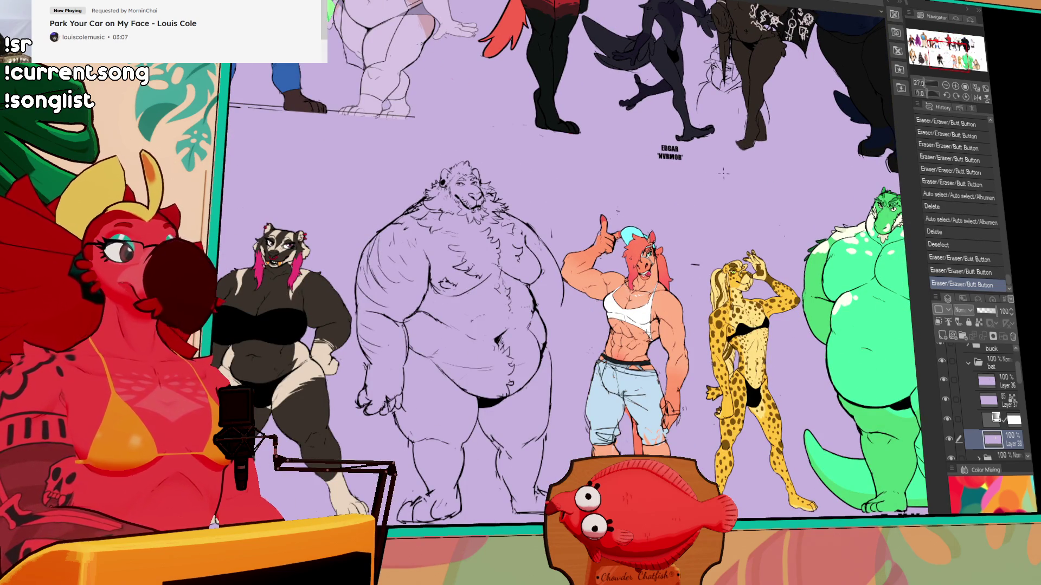
pyautogui.moveTo(753, 10)
pyautogui.mouseDown()
pyautogui.moveTo(625, 164)
pyautogui.moveTo(638, 145)
pyautogui.mouseUp()
pyautogui.scroll(2, 625, 164)
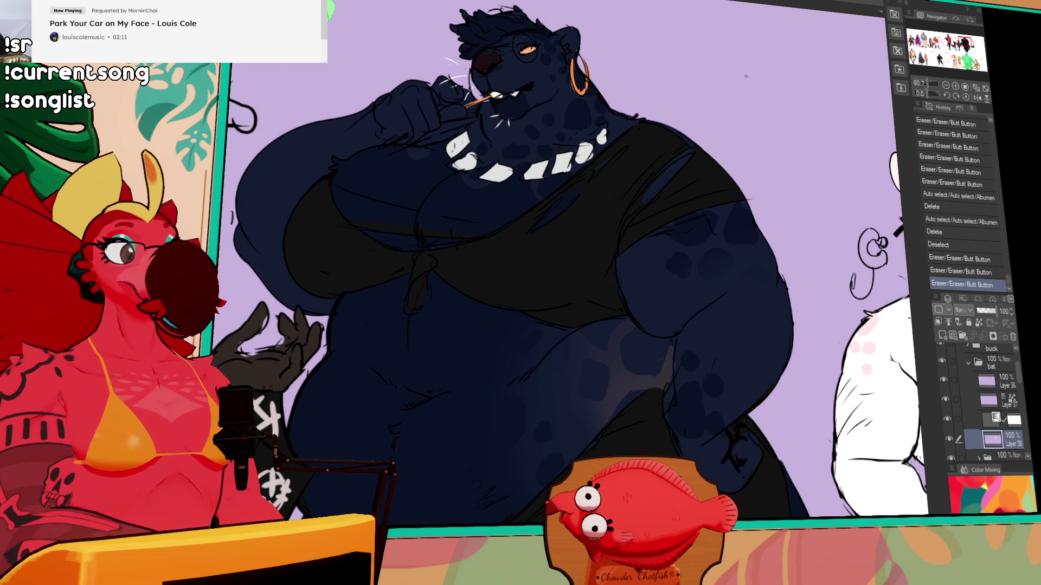
# Pan and zoom around the brown bat, then zoom out to 25% to see all five figures.
pyautogui.scroll(-3, 737, 111)
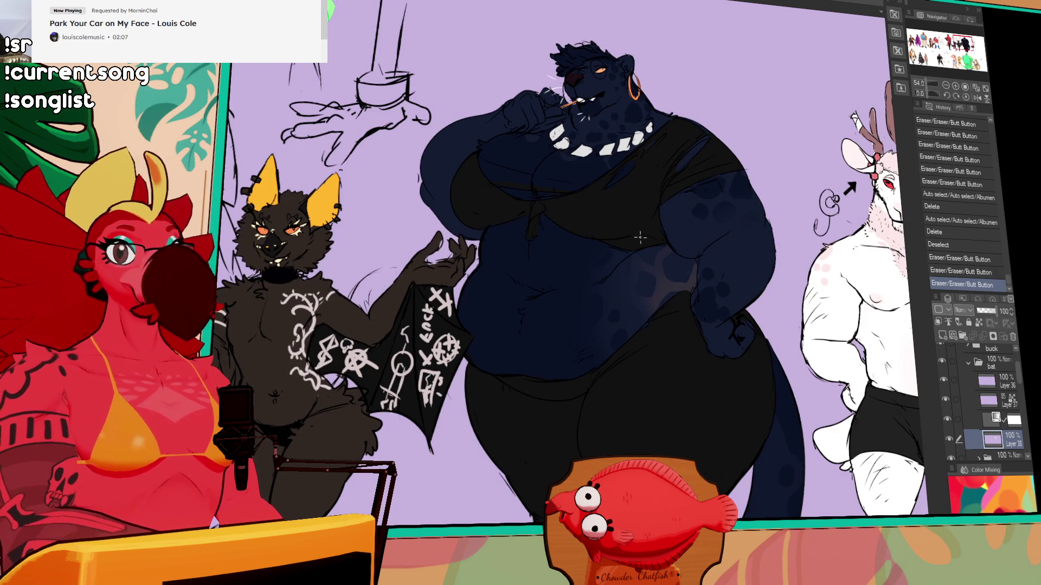
pyautogui.hscroll(-10, 662, 257)
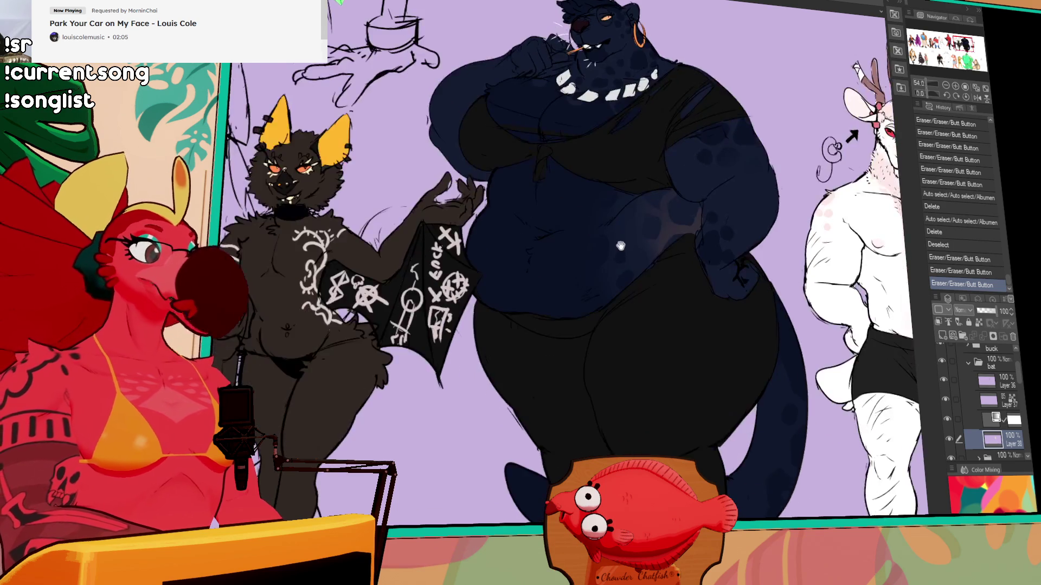
pyautogui.scroll(5, 741, 386)
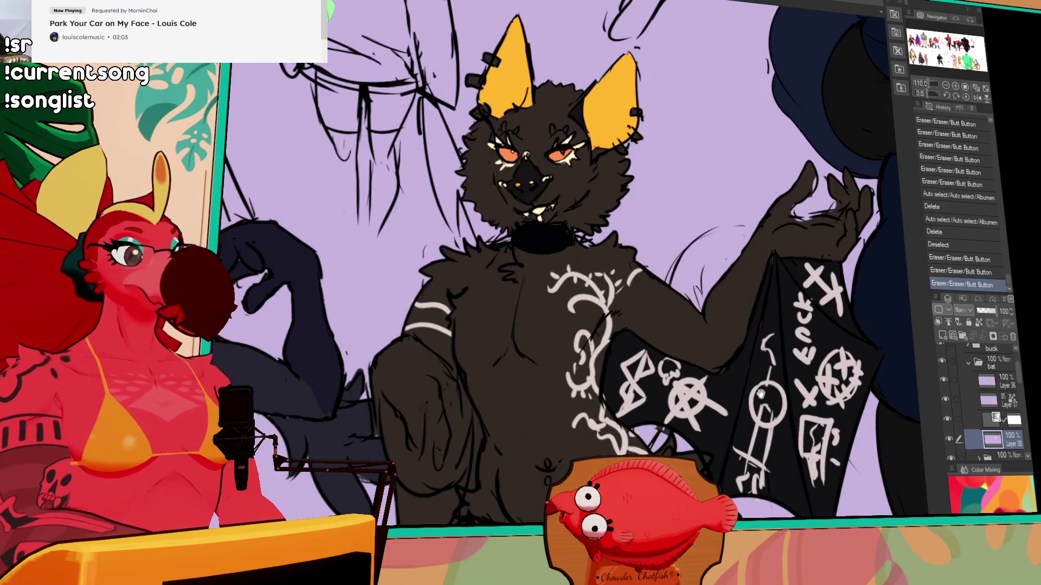
pyautogui.scroll(-3, 737, 386)
pyautogui.moveTo(737, 386); pyautogui.dragTo(723, 314)
pyautogui.scroll(-2, 724, 315)
pyautogui.scroll(-3, 724, 288)
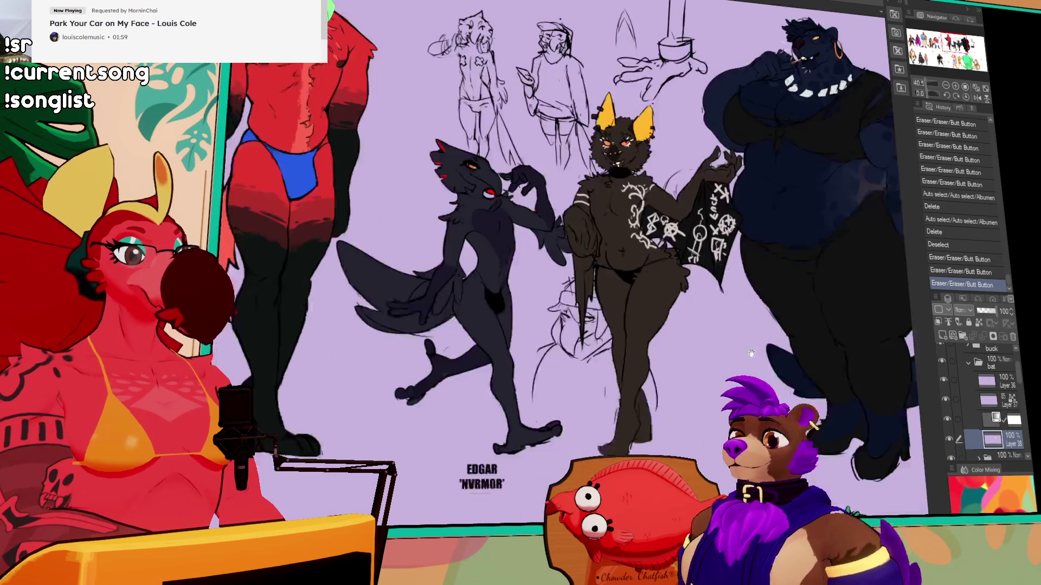
pyautogui.hscroll(6, 724, 259)
pyautogui.scroll(-3, 725, 259)
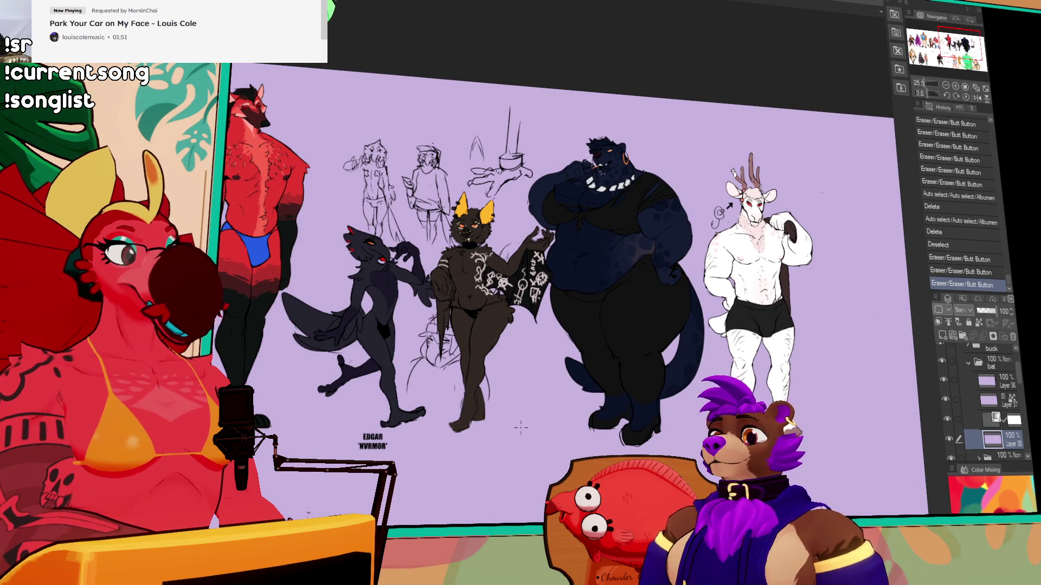
pyautogui.moveTo(468, 425); pyautogui.dragTo(495, 432)
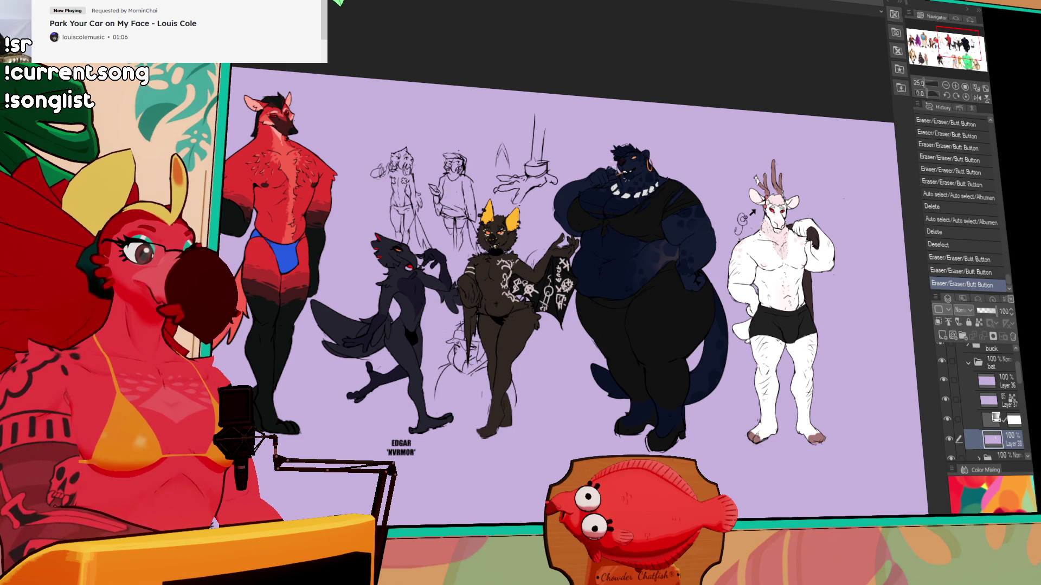
pyautogui.hotkey('ctrl', 'v')
# Undo the wrongly pasted dark image and merge the masked layer down.
pyautogui.moveTo(407, 120); pyautogui.dragTo(735, 269)
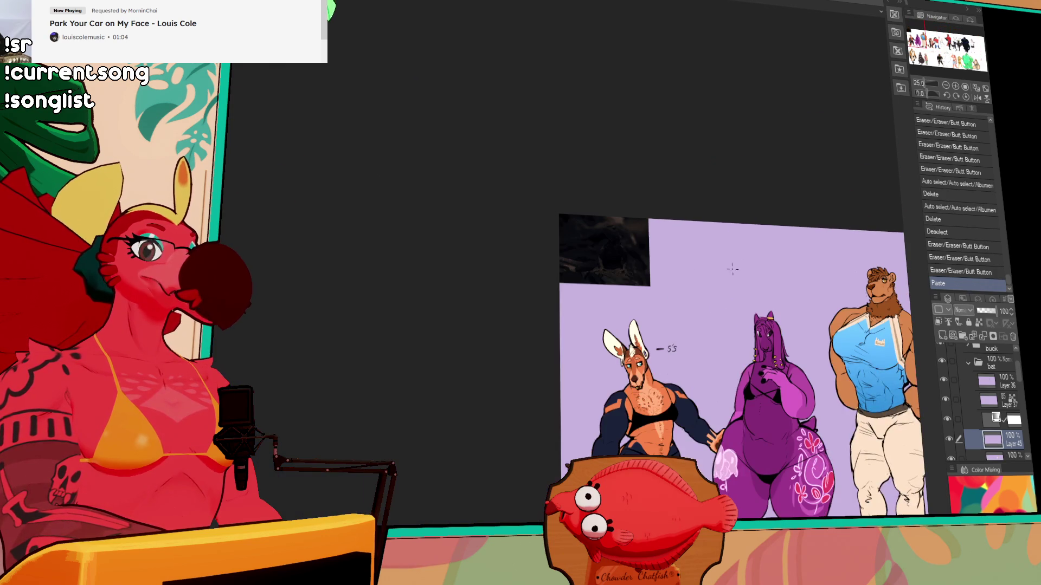
pyautogui.hotkey('ctrl', 'z')
pyautogui.click(1013, 421)
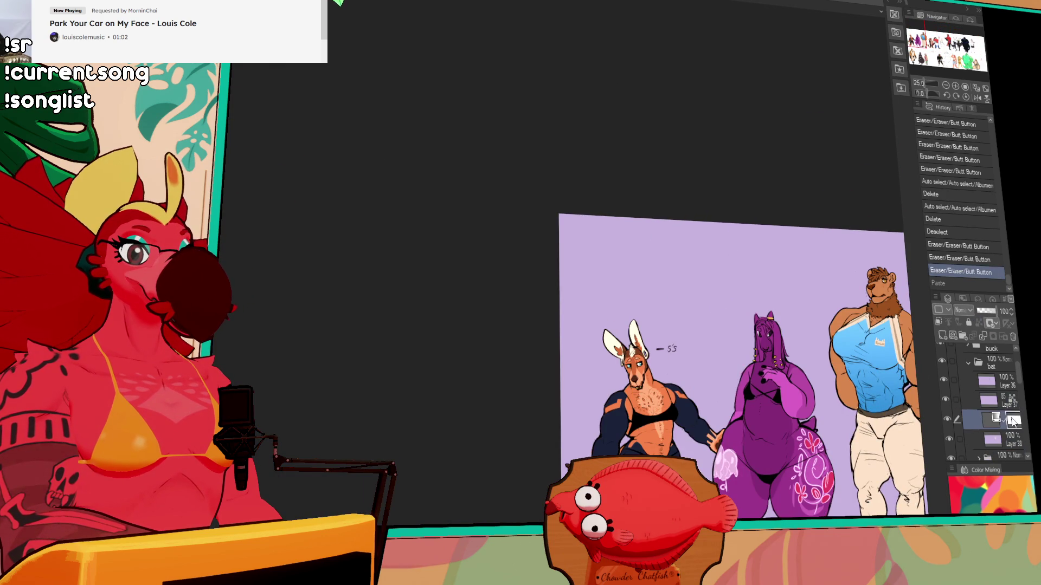
pyautogui.hotkey('ctrl', 'e')
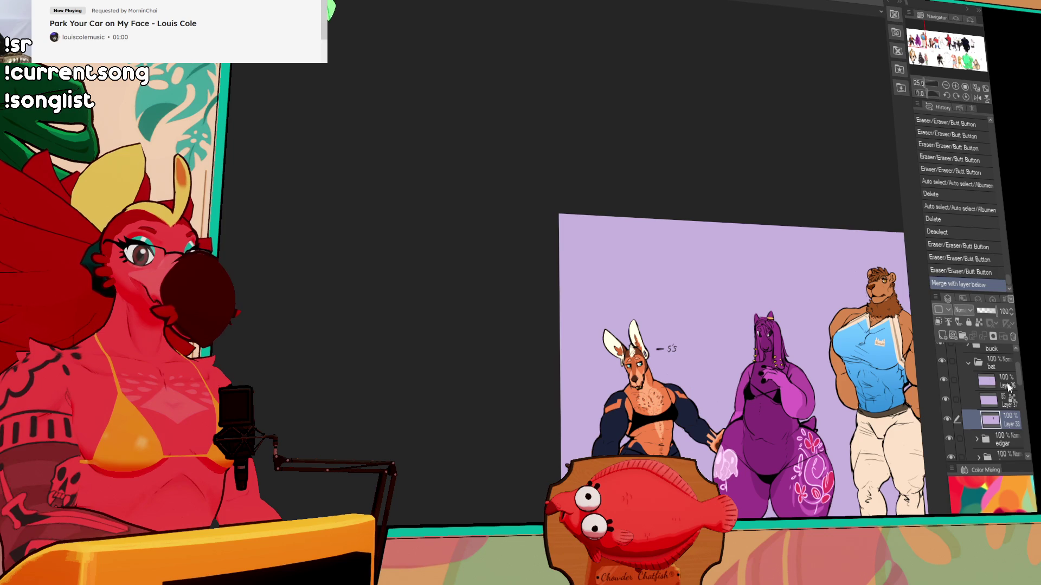
# Paste the orange-headed, blue-bodied agama lizard photo onto the canvas.
pyautogui.hotkey('ctrl', 'v')
pyautogui.scroll(5, 607, 244)
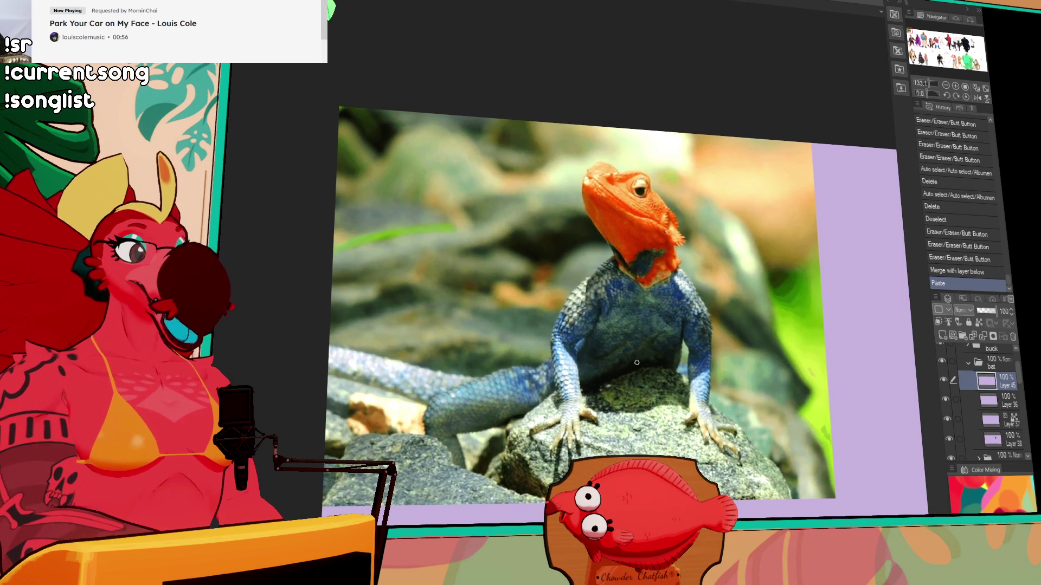
pyautogui.moveTo(637, 363); pyautogui.dragTo(641, 375)
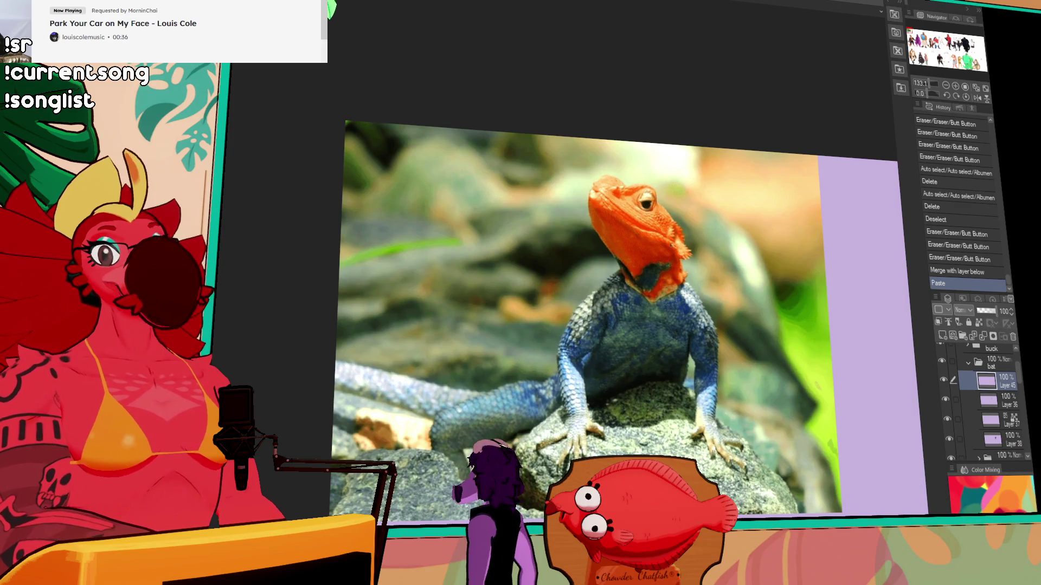
# Zoom out and drag the lizard photo into the empty space beside the white buck's head.
pyautogui.hotkey('ctrl', '-')
pyautogui.hotkey('ctrl', '-')
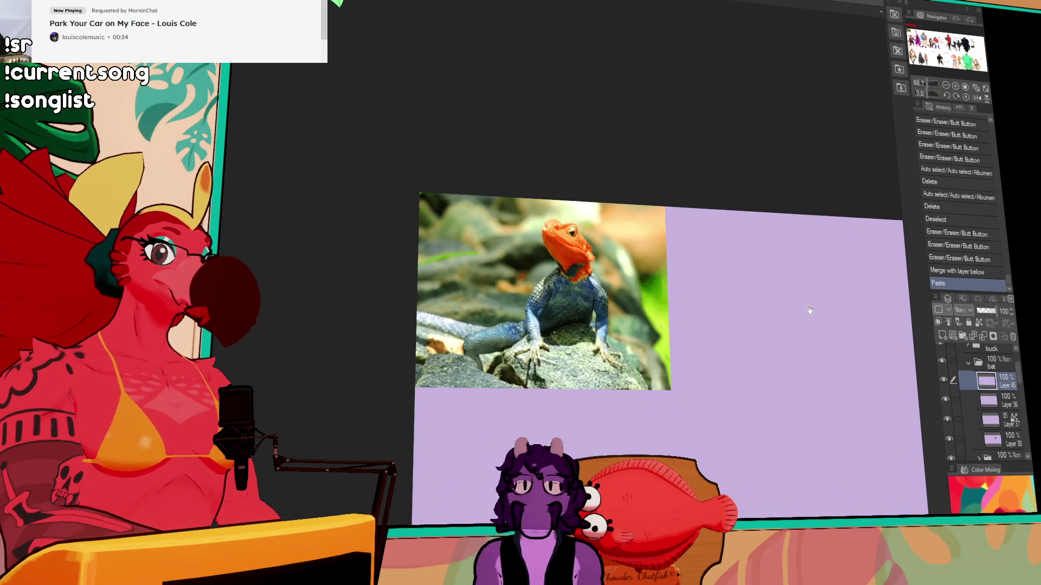
pyautogui.moveTo(813, 294); pyautogui.dragTo(488, 325)
pyautogui.hotkey('ctrl', '-')
pyautogui.hotkey('ctrl', '-')
pyautogui.hotkey('ctrl', '-')
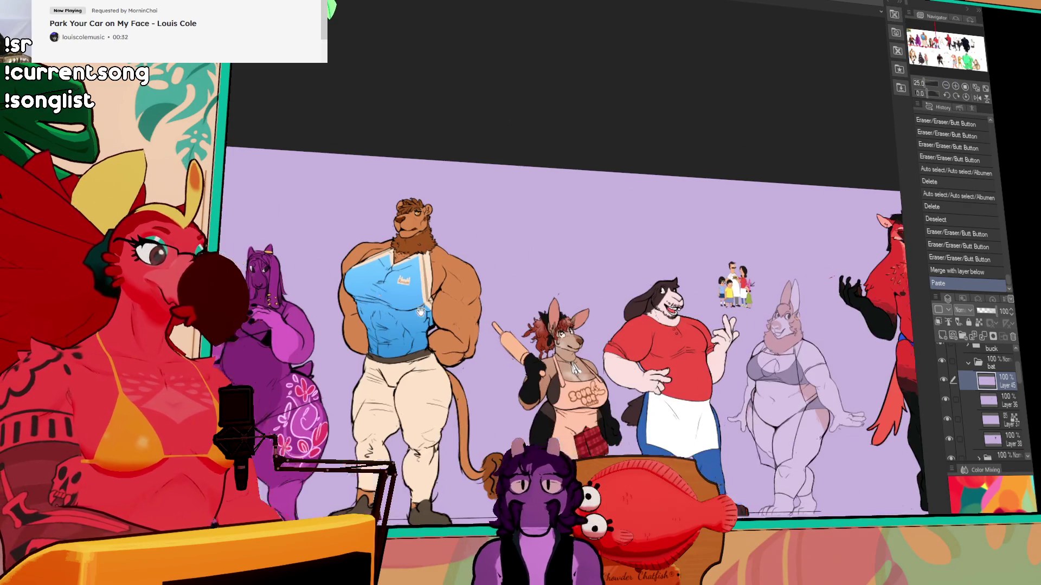
pyautogui.moveTo(465, 327)
pyautogui.mouseDown()
pyautogui.moveTo(817, 326)
pyautogui.moveTo(380, 320)
pyautogui.mouseUp()
pyautogui.moveTo(918, 297)
pyautogui.mouseDown()
pyautogui.moveTo(596, 297)
pyautogui.moveTo(818, 297)
pyautogui.moveTo(774, 244)
pyautogui.moveTo(806, 251)
pyautogui.moveTo(773, 361)
pyautogui.moveTo(760, 364)
pyautogui.mouseUp()
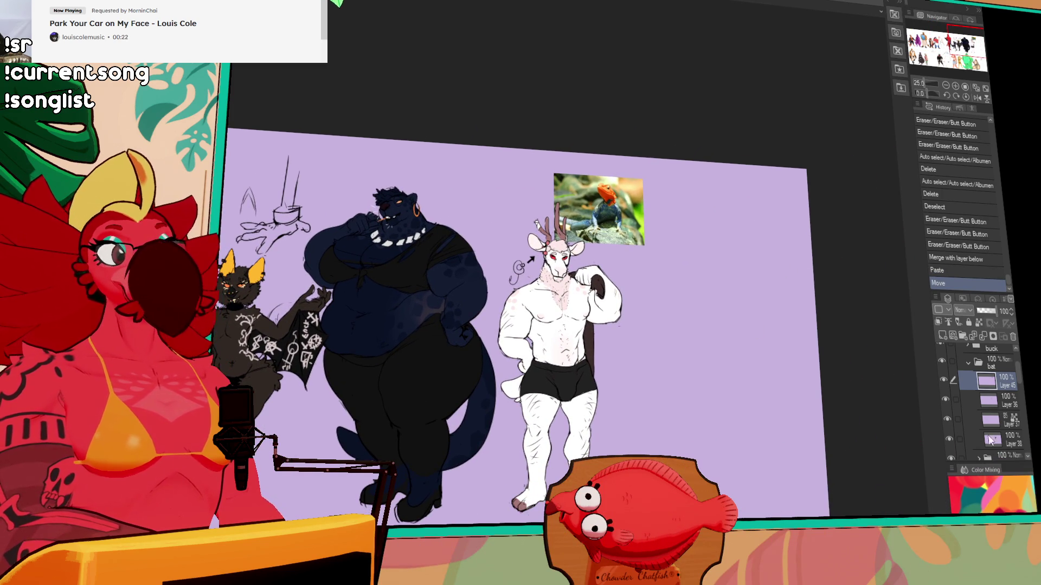
# Put the lizard photo layer into a new layer folder named 'lizard'.
pyautogui.click(944, 382)
pyautogui.click(945, 382)
pyautogui.click(945, 382)
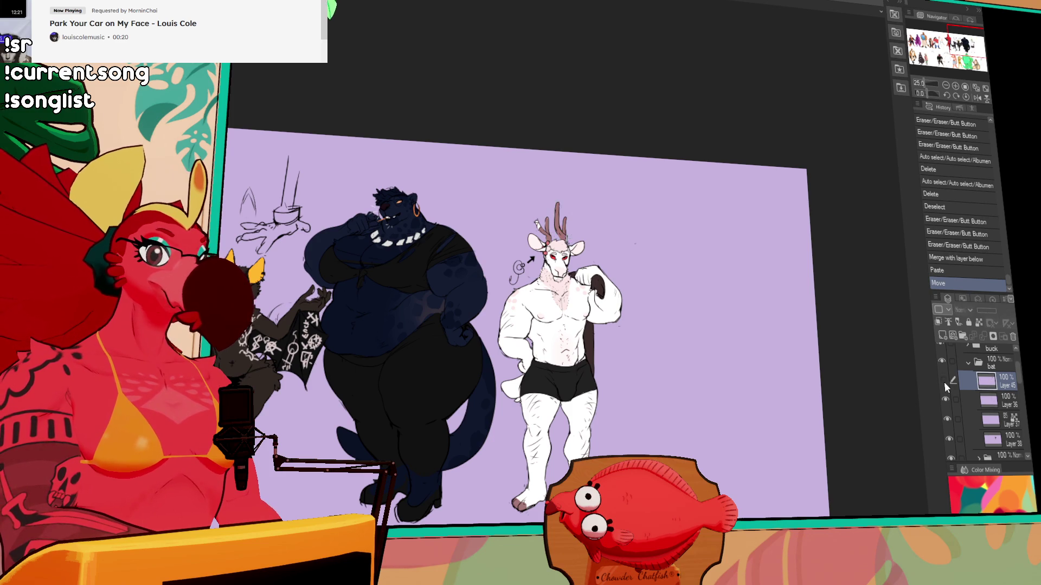
pyautogui.click(945, 382)
pyautogui.moveTo(1008, 391); pyautogui.dragTo(976, 350)
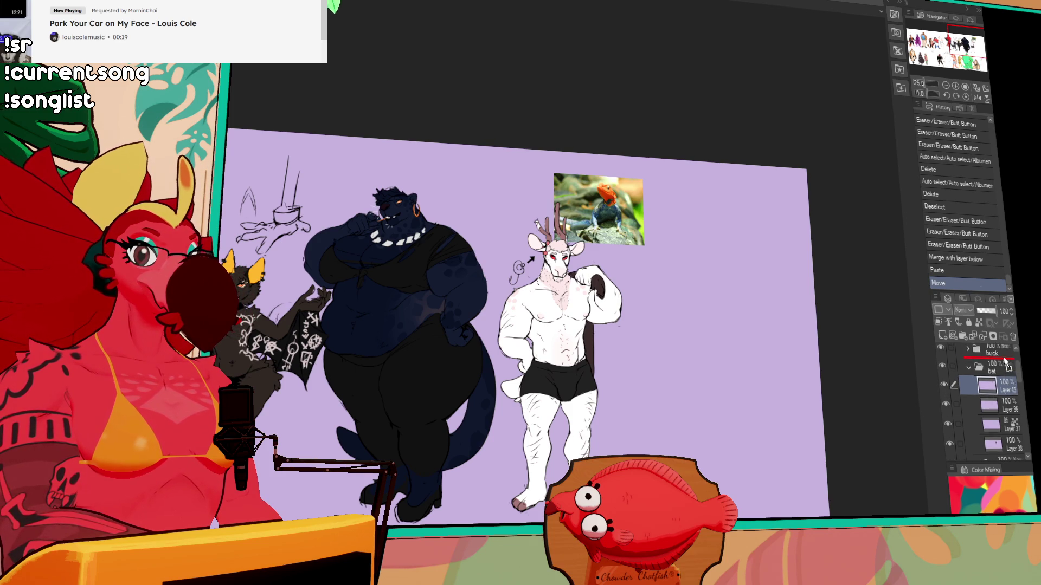
pyautogui.click(963, 336)
pyautogui.moveTo(1005, 388); pyautogui.dragTo(1002, 373)
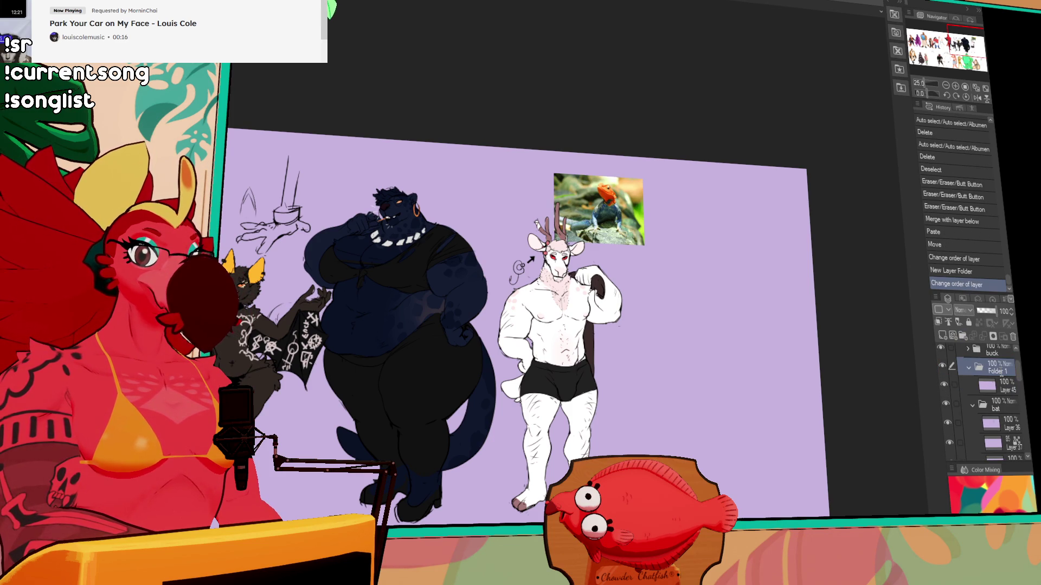
pyautogui.write('lizard')
pyautogui.press('Return')
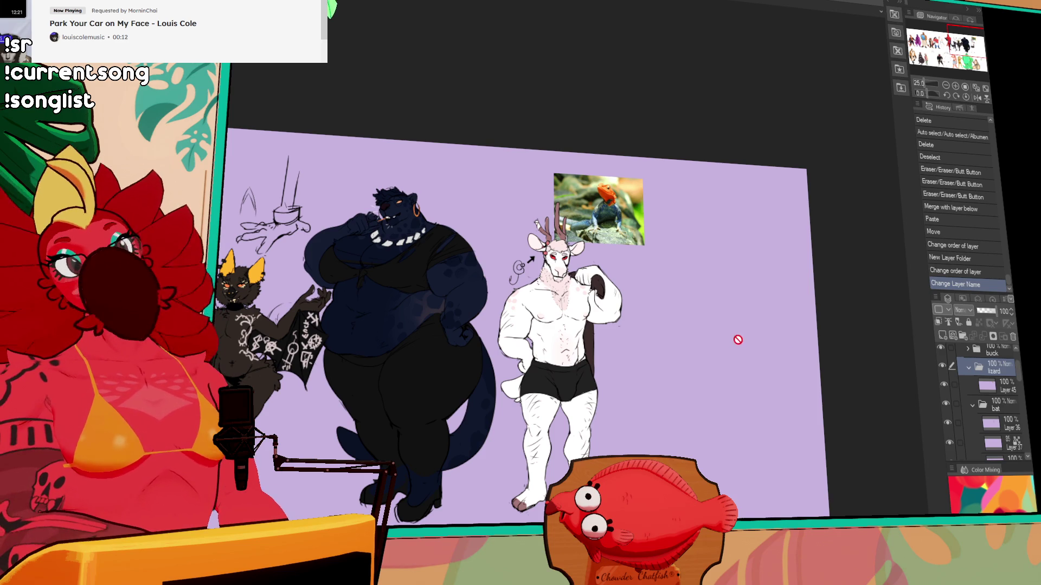
# Add a new raster layer above the lizard photo for sketching.
pyautogui.scroll(2, 547, 357)
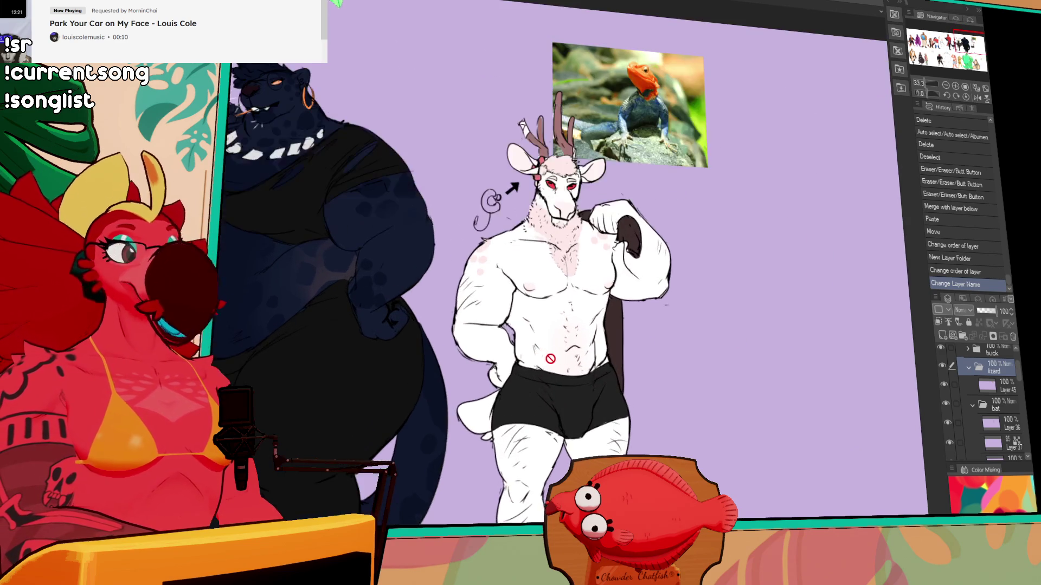
pyautogui.scroll(1, 546, 359)
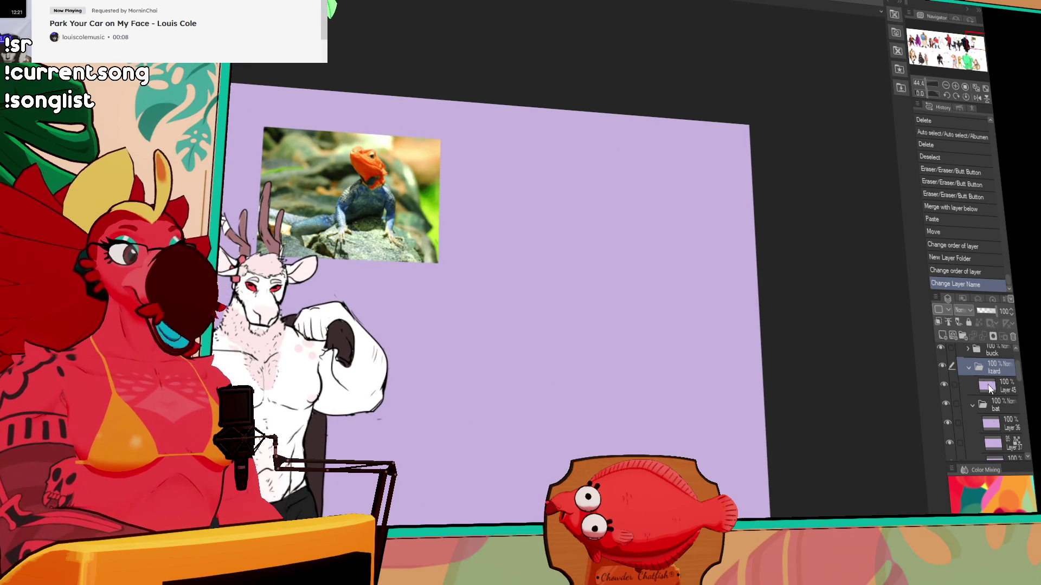
pyautogui.click(986, 386)
pyautogui.click(943, 336)
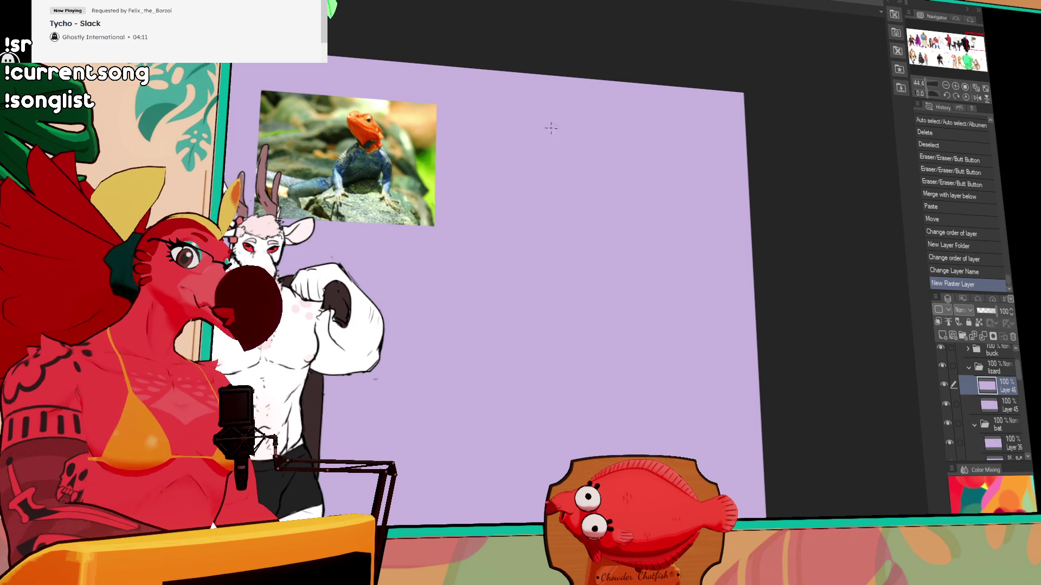
# Sketch a first curved arc right of the buck, redrawing it several times.
pyautogui.moveTo(574, 130); pyautogui.dragTo(518, 255)
pyautogui.hotkey('ctrl', 'z')
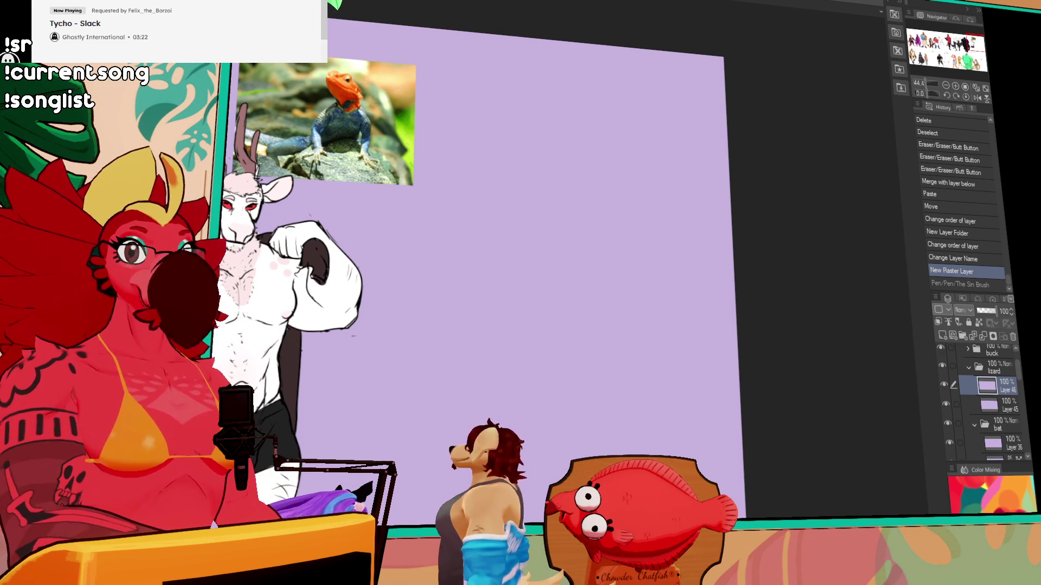
pyautogui.moveTo(545, 243)
pyautogui.mouseDown()
pyautogui.moveTo(505, 267)
pyautogui.moveTo(771, 194)
pyautogui.moveTo(840, 190)
pyautogui.moveTo(526, 237)
pyautogui.moveTo(585, 223)
pyautogui.mouseUp()
pyautogui.hotkey('ctrl', 'z')
pyautogui.hotkey('ctrl', 'z')
pyautogui.hotkey('ctrl', 'z')
pyautogui.moveTo(533, 245); pyautogui.dragTo(587, 230)
pyautogui.hotkey('ctrl', 'z')
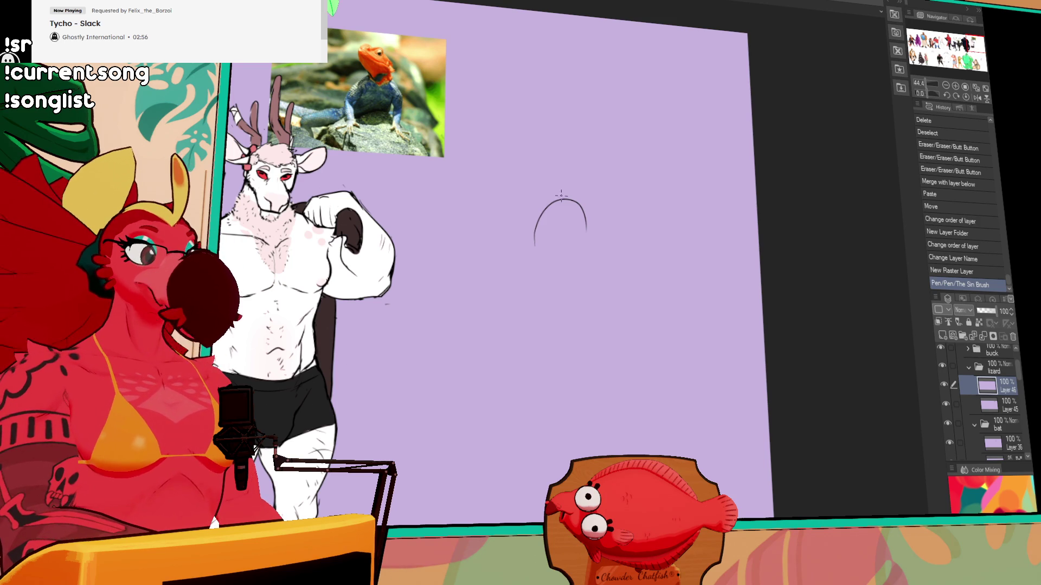
# Close the arc into a round head circle, undoing unwanted extra strokes.
pyautogui.moveTo(539, 229); pyautogui.dragTo(537, 244)
pyautogui.moveTo(542, 209)
pyautogui.mouseDown()
pyautogui.moveTo(564, 249)
pyautogui.moveTo(539, 233)
pyautogui.moveTo(589, 227)
pyautogui.moveTo(590, 245)
pyautogui.mouseUp()
pyautogui.moveTo(574, 202); pyautogui.dragTo(593, 234)
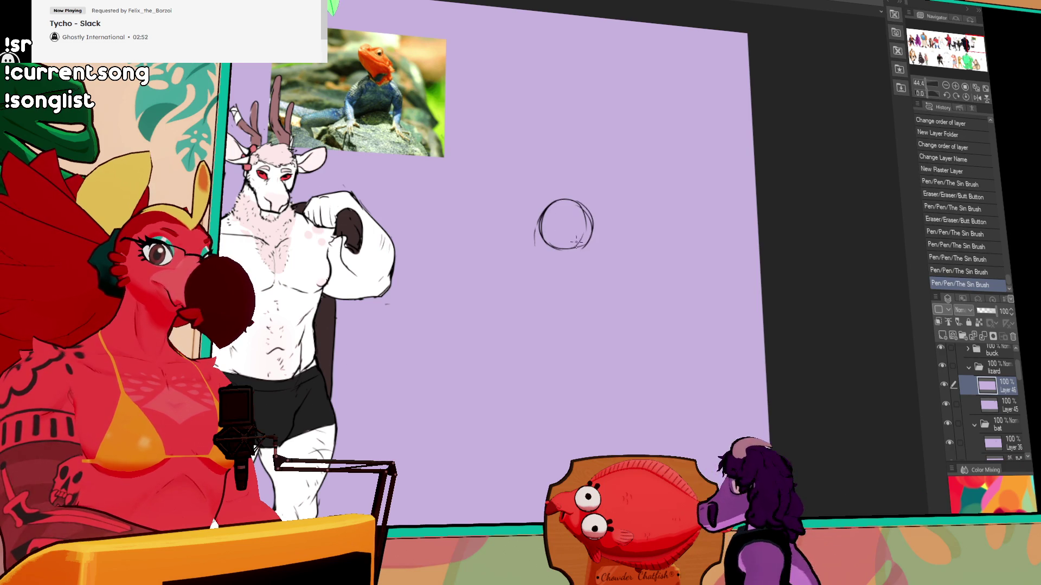
pyautogui.moveTo(542, 211)
pyautogui.mouseDown()
pyautogui.moveTo(534, 247)
pyautogui.moveTo(547, 229)
pyautogui.mouseUp()
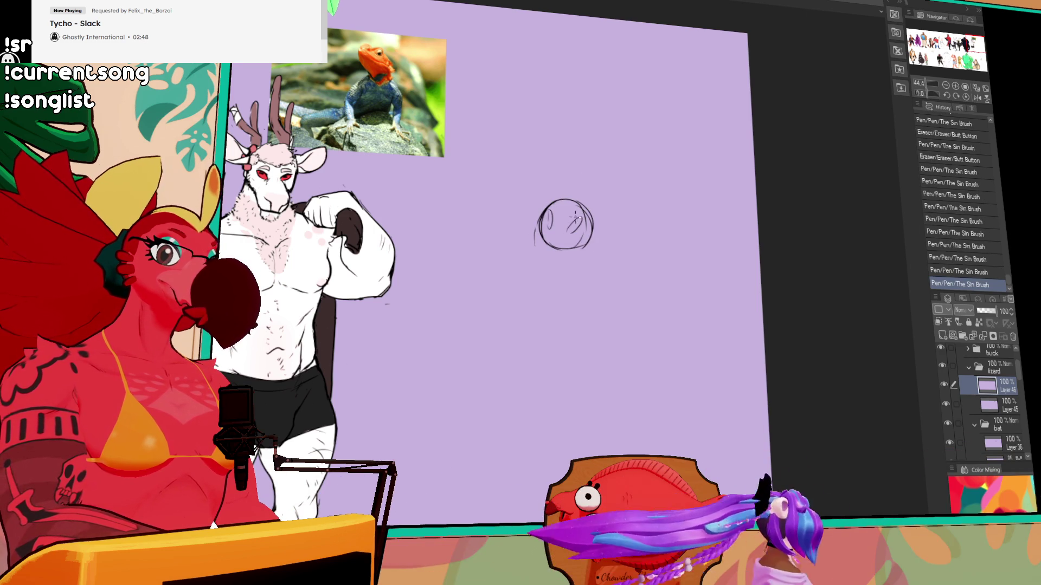
pyautogui.hotkey('ctrl', 'z')
pyautogui.hotkey('ctrl', 'z')
pyautogui.moveTo(546, 226); pyautogui.dragTo(544, 222)
pyautogui.moveTo(540, 217); pyautogui.dragTo(545, 248)
pyautogui.hotkey('ctrl', 'z')
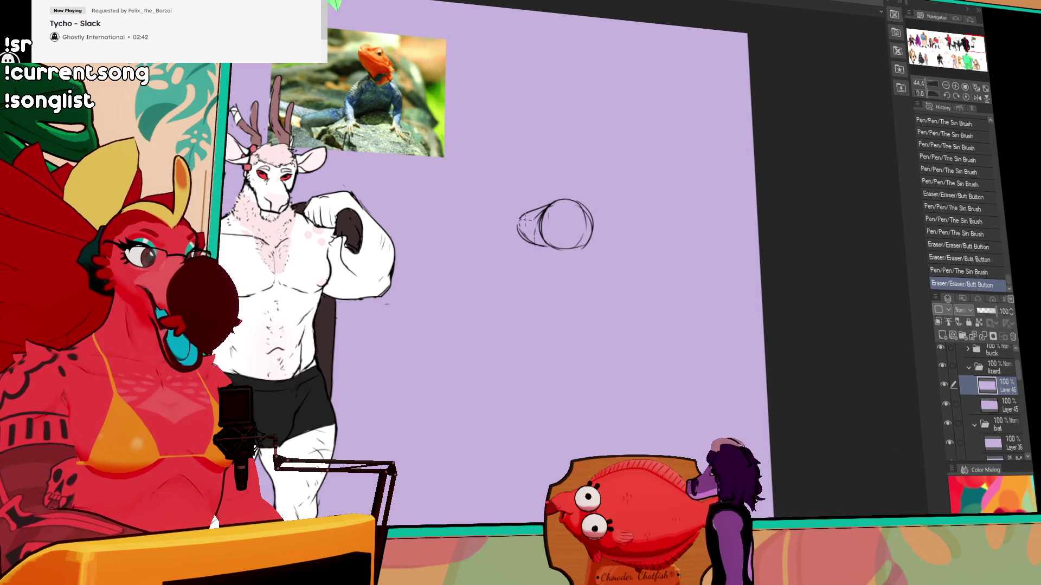
# Erase the stray mark under the head and add small strokes around the circle.
pyautogui.moveTo(574, 224); pyautogui.dragTo(576, 230)
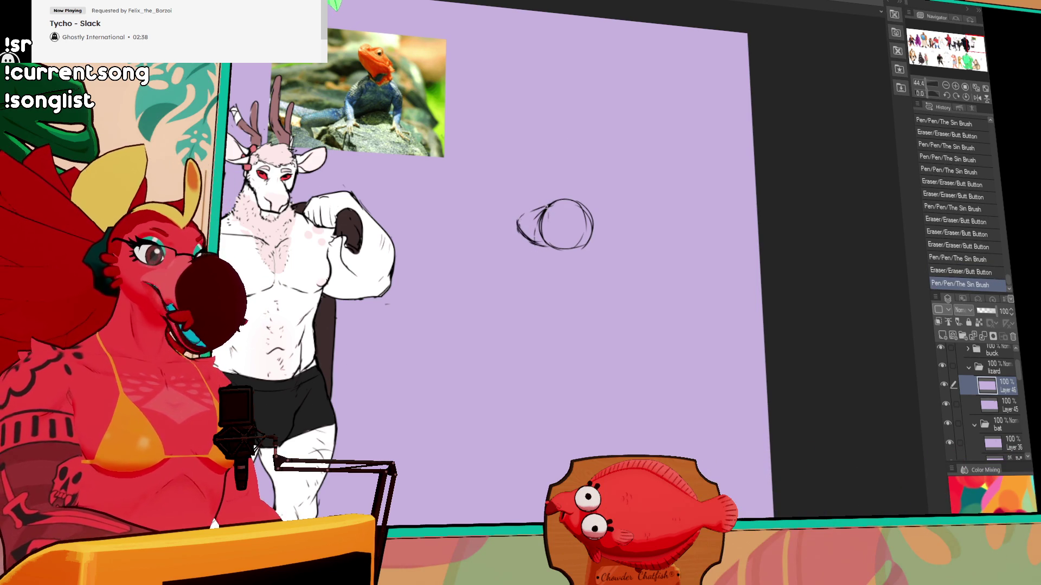
pyautogui.moveTo(555, 199)
pyautogui.mouseDown()
pyautogui.moveTo(557, 247)
pyautogui.moveTo(588, 241)
pyautogui.mouseUp()
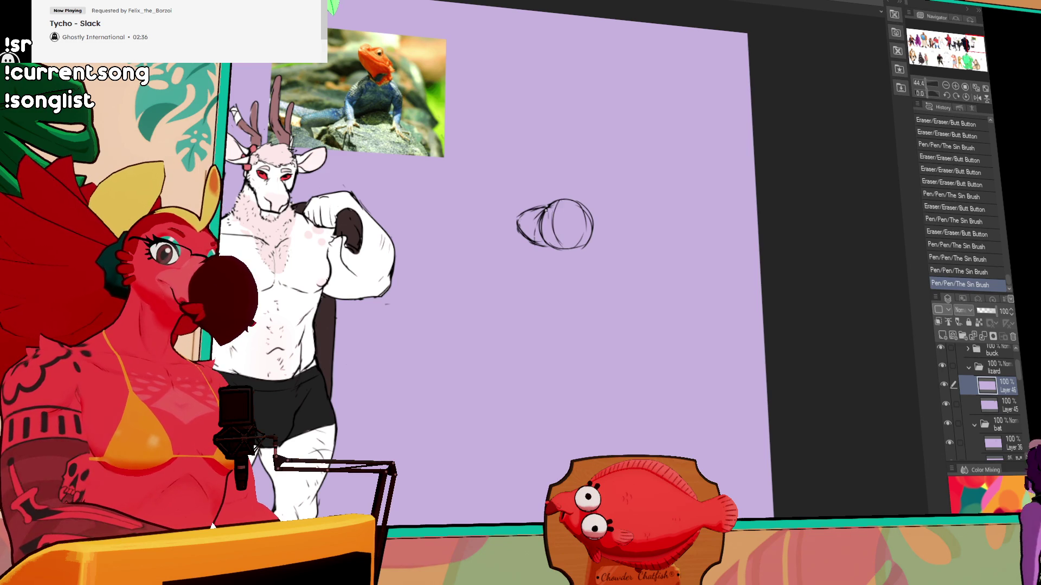
pyautogui.moveTo(545, 210); pyautogui.dragTo(549, 192)
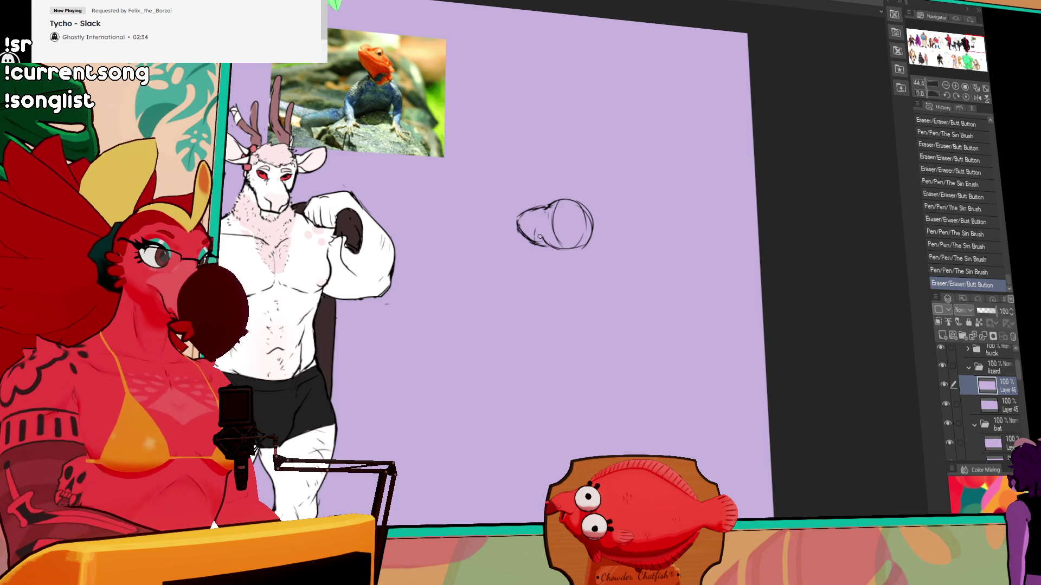
pyautogui.moveTo(549, 242); pyautogui.dragTo(541, 243)
pyautogui.moveTo(548, 241); pyautogui.dragTo(573, 251)
pyautogui.moveTo(579, 205); pyautogui.dragTo(589, 215)
pyautogui.moveTo(558, 251); pyautogui.dragTo(575, 250)
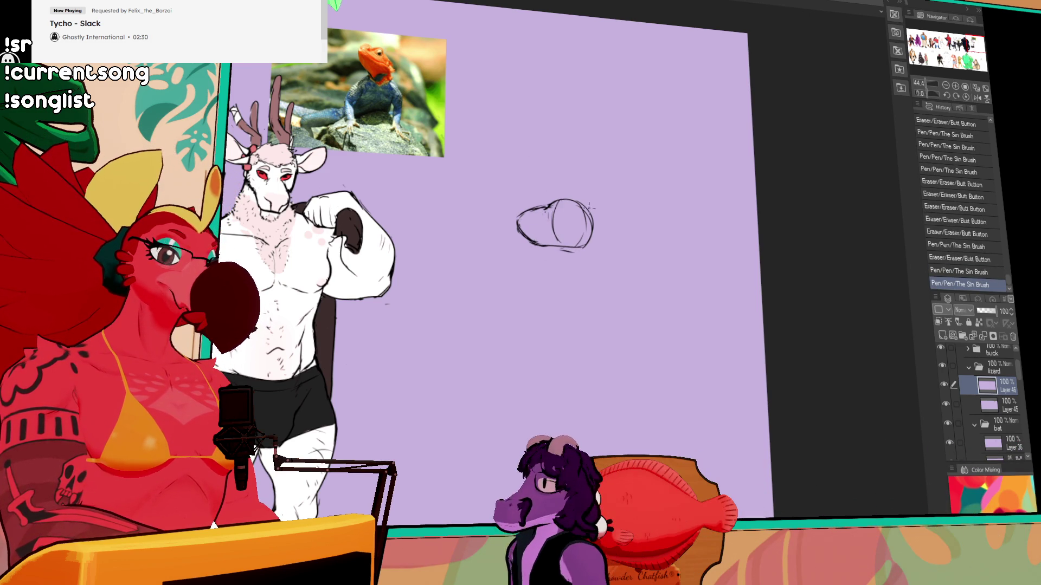
pyautogui.moveTo(536, 211); pyautogui.dragTo(548, 213)
pyautogui.moveTo(541, 214); pyautogui.dragTo(546, 216)
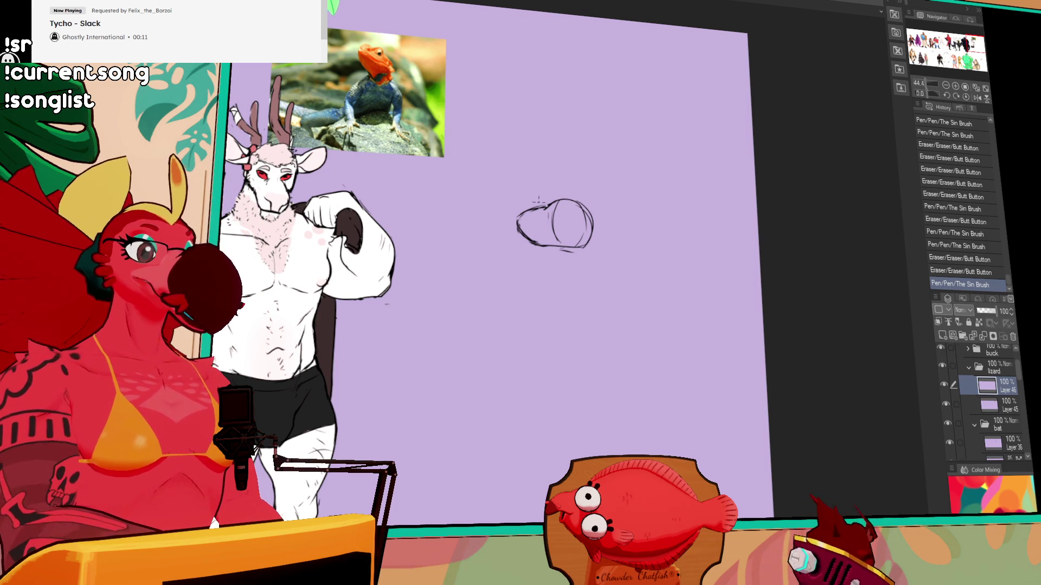
pyautogui.moveTo(517, 233)
pyautogui.mouseDown()
pyautogui.moveTo(523, 211)
pyautogui.moveTo(554, 198)
pyautogui.moveTo(580, 213)
pyautogui.moveTo(761, 175)
pyautogui.moveTo(853, 136)
pyautogui.mouseUp()
# Draw curved neck lines down from the lizard's head oval, undoing a stray stroke.
pyautogui.moveTo(596, 216); pyautogui.dragTo(688, 260)
pyautogui.moveTo(596, 190); pyautogui.dragTo(699, 146)
pyautogui.moveTo(747, 197)
pyautogui.mouseDown()
pyautogui.moveTo(396, 208)
pyautogui.moveTo(708, 196)
pyautogui.moveTo(698, 271)
pyautogui.mouseUp()
pyautogui.hotkey('ctrl', 'z')
pyautogui.moveTo(706, 191)
pyautogui.mouseDown()
pyautogui.moveTo(693, 283)
pyautogui.moveTo(705, 289)
pyautogui.mouseUp()
pyautogui.hotkey('ctrl', 'z')
pyautogui.moveTo(712, 209); pyautogui.dragTo(721, 275)
pyautogui.hotkey('ctrl', 'z')
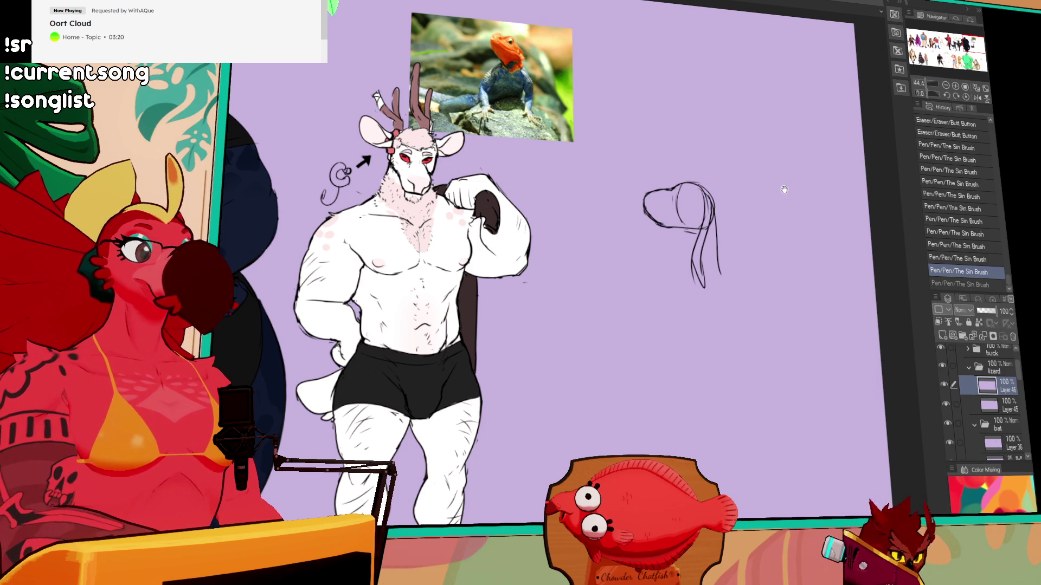
# Zoom in and touch up the head's lower and lower-left outline.
pyautogui.click(955, 85)
pyautogui.moveTo(718, 128); pyautogui.dragTo(825, 113)
pyautogui.moveTo(528, 212); pyautogui.dragTo(502, 207)
pyautogui.moveTo(514, 195)
pyautogui.mouseDown()
pyautogui.moveTo(491, 209)
pyautogui.moveTo(553, 211)
pyautogui.moveTo(532, 208)
pyautogui.mouseUp()
pyautogui.moveTo(571, 173); pyautogui.dragTo(566, 163)
# Pan across the lineup past the bat, blue character and white deer.
pyautogui.scroll(-2, 650, 138)
pyautogui.moveTo(650, 138); pyautogui.dragTo(867, 149)
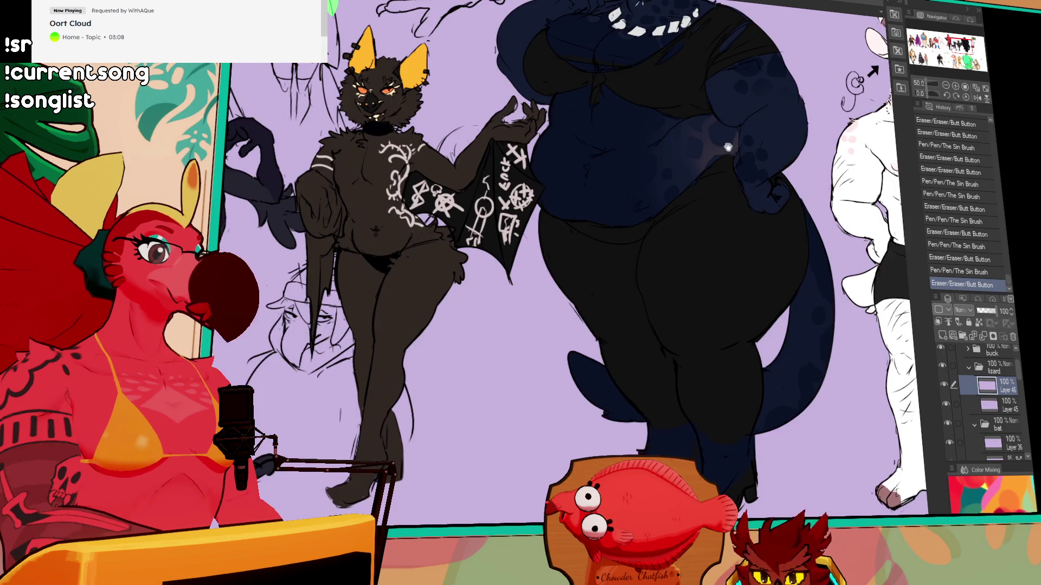
pyautogui.moveTo(733, 143); pyautogui.dragTo(800, 143)
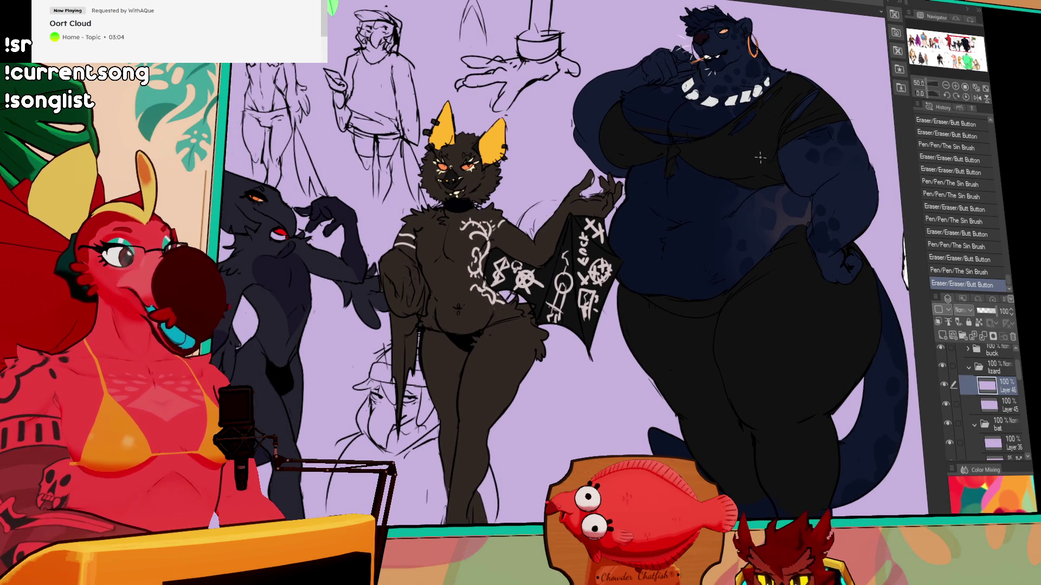
pyautogui.moveTo(748, 170); pyautogui.dragTo(802, 136)
pyautogui.moveTo(488, 163)
pyautogui.mouseDown()
pyautogui.moveTo(835, 179)
pyautogui.moveTo(580, 190)
pyautogui.moveTo(293, 300)
pyautogui.mouseUp()
pyautogui.moveTo(836, 215)
pyautogui.mouseDown()
pyautogui.moveTo(680, 136)
pyautogui.moveTo(759, 168)
pyautogui.moveTo(653, 174)
pyautogui.mouseUp()
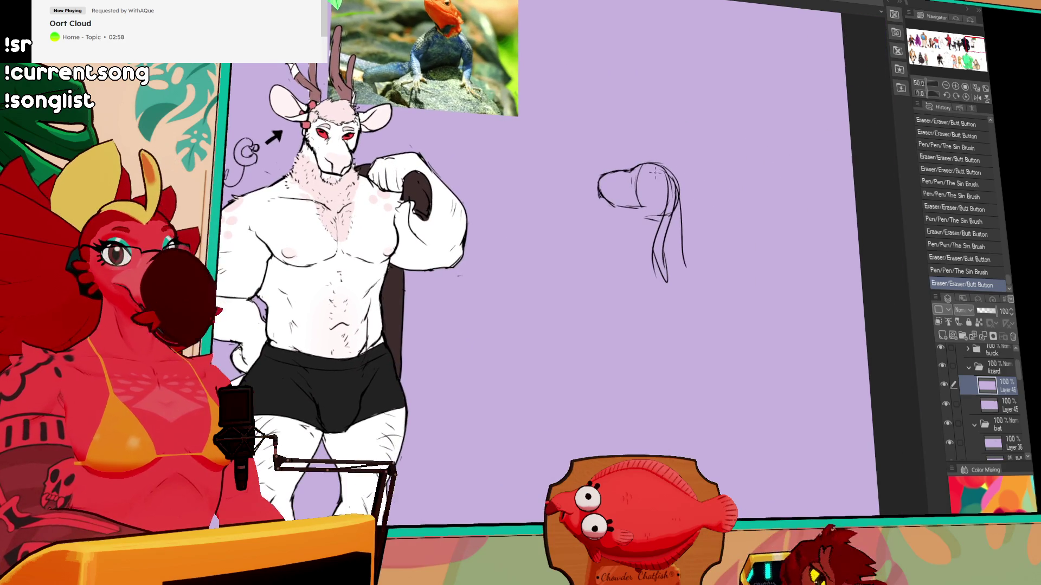
pyautogui.moveTo(585, 237)
pyautogui.mouseDown()
pyautogui.moveTo(704, 206)
pyautogui.moveTo(759, 206)
pyautogui.moveTo(621, 204)
pyautogui.moveTo(191, 317)
pyautogui.moveTo(185, 288)
pyautogui.mouseUp()
# Add tiny marks on the lizard head and redraw its lower jaw line.
pyautogui.moveTo(567, 214); pyautogui.dragTo(578, 217)
pyautogui.moveTo(572, 215); pyautogui.dragTo(591, 220)
pyautogui.moveTo(583, 216)
pyautogui.mouseDown()
pyautogui.moveTo(601, 219)
pyautogui.moveTo(597, 191)
pyautogui.moveTo(782, 188)
pyautogui.mouseUp()
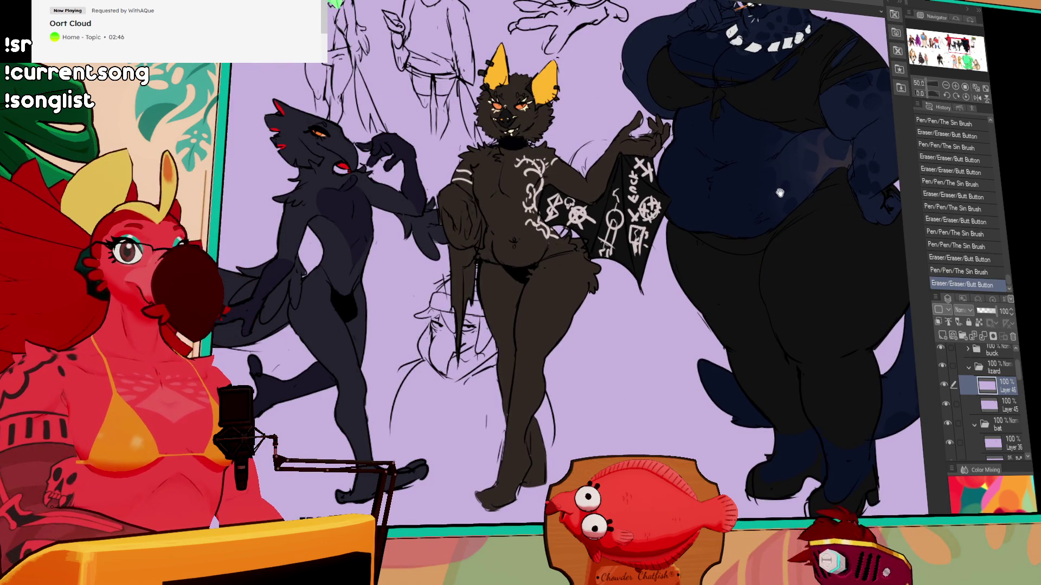
pyautogui.moveTo(760, 180); pyautogui.dragTo(757, 231)
# Draw side strokes down the lizard sketch's neck and fix the head's left edge.
pyautogui.moveTo(782, 197)
pyautogui.mouseDown()
pyautogui.moveTo(609, 175)
pyautogui.moveTo(657, 199)
pyautogui.mouseUp()
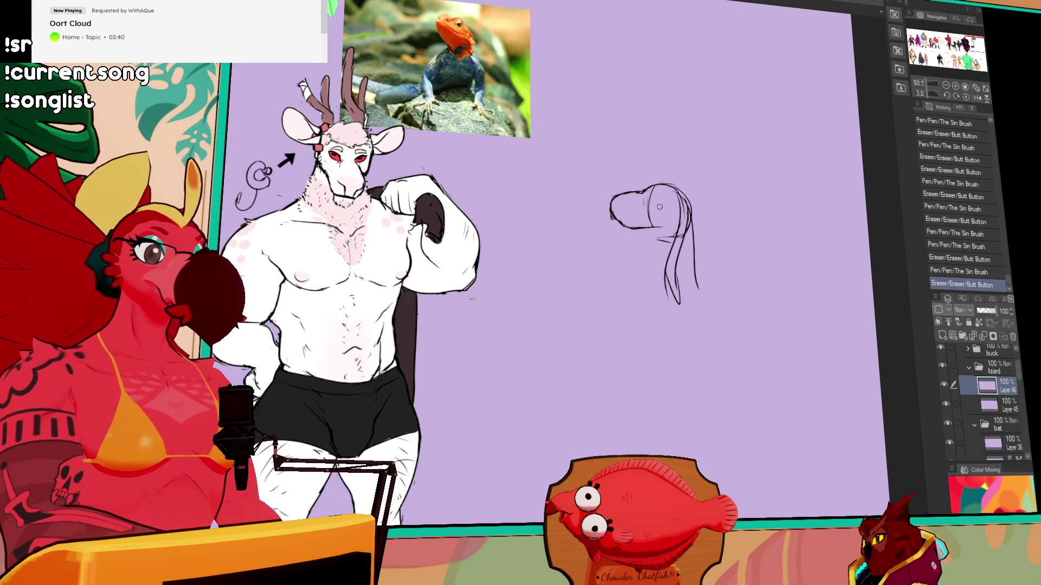
pyautogui.moveTo(626, 232)
pyautogui.mouseDown()
pyautogui.moveTo(650, 232)
pyautogui.moveTo(621, 277)
pyautogui.mouseUp()
pyautogui.moveTo(688, 204); pyautogui.dragTo(703, 252)
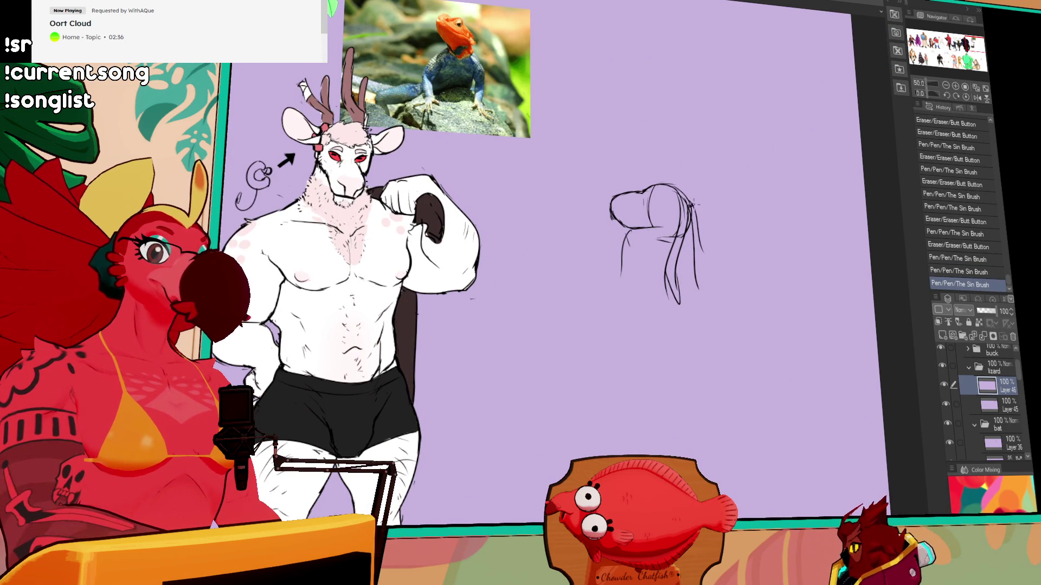
pyautogui.moveTo(612, 203); pyautogui.dragTo(616, 222)
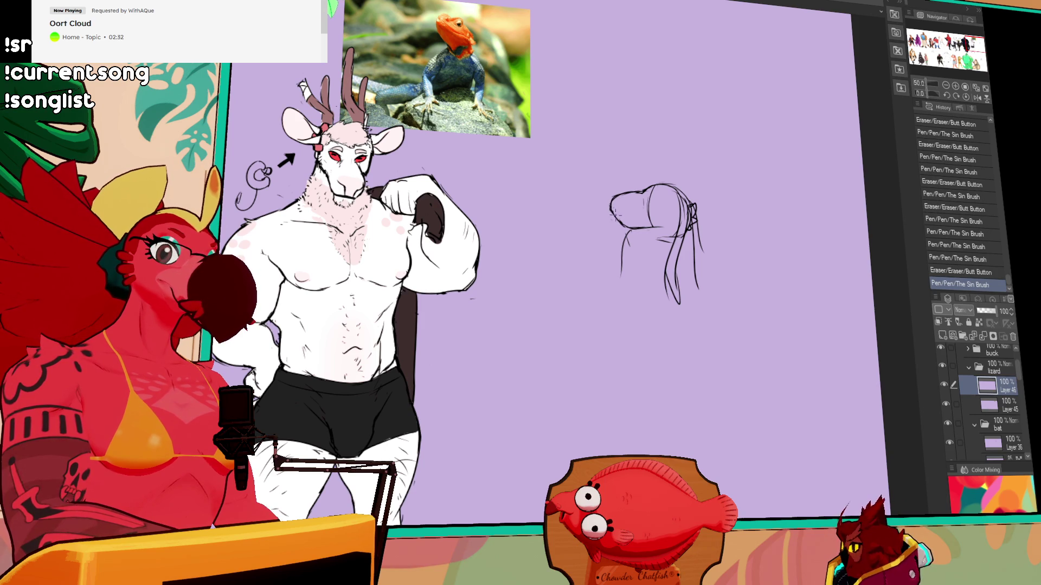
pyautogui.moveTo(610, 216)
pyautogui.mouseDown()
pyautogui.moveTo(652, 211)
pyautogui.moveTo(654, 222)
pyautogui.moveTo(651, 206)
pyautogui.moveTo(673, 189)
pyautogui.mouseUp()
# Draw the eye with detail strokes and erase part of the left neck line.
pyautogui.moveTo(658, 193); pyautogui.dragTo(676, 185)
pyautogui.moveTo(663, 190); pyautogui.dragTo(642, 157)
pyautogui.moveTo(566, 228); pyautogui.dragTo(561, 247)
pyautogui.moveTo(647, 163); pyautogui.dragTo(573, 164)
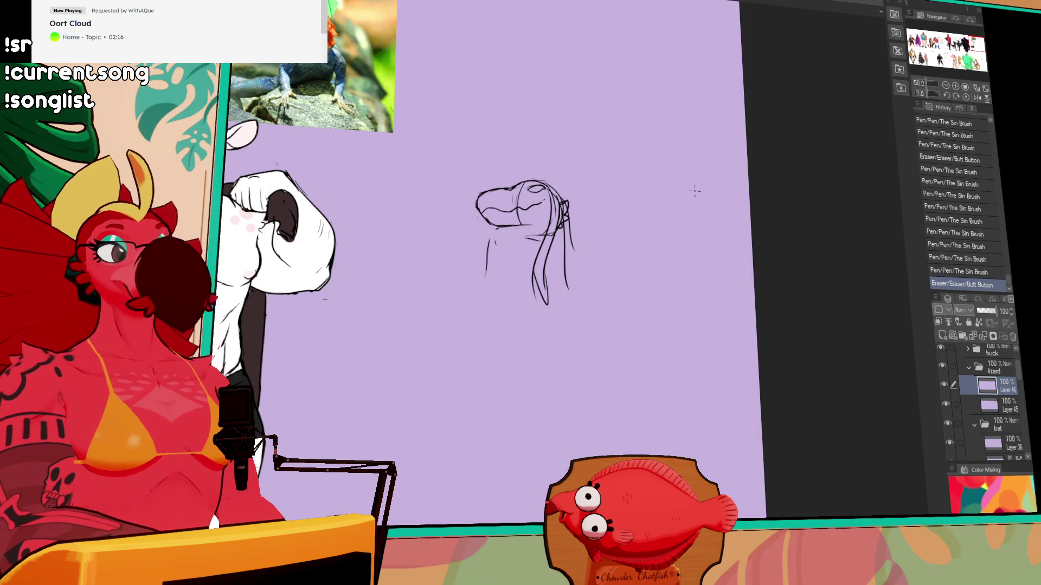
# Clean up the strokes under the lizard's head and draw its neck line.
pyautogui.hotkey('ctrl', 'z')
pyautogui.moveTo(534, 254); pyautogui.dragTo(544, 236)
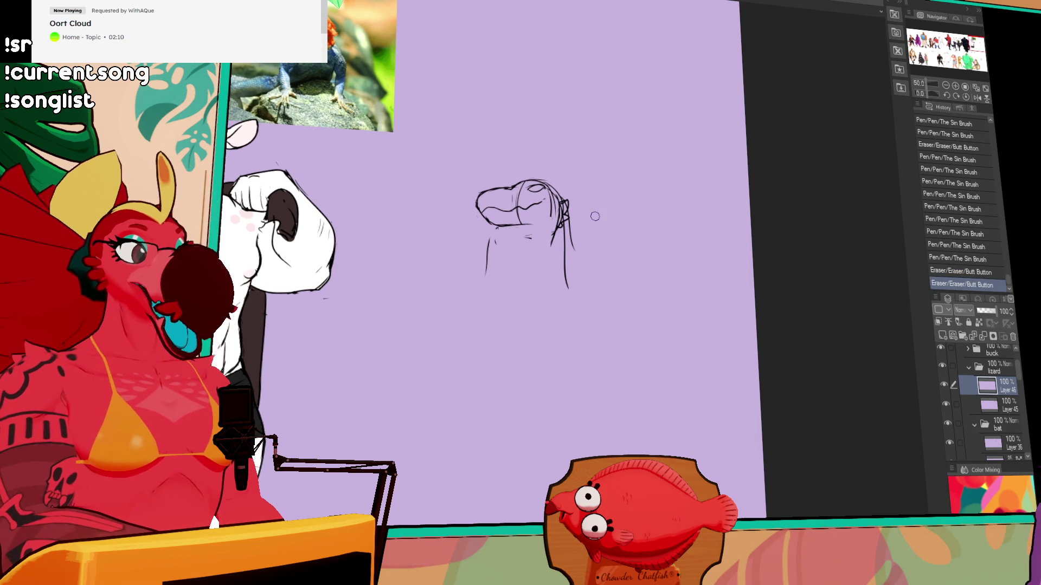
pyautogui.moveTo(564, 239); pyautogui.dragTo(555, 245)
pyautogui.moveTo(547, 285)
pyautogui.mouseDown()
pyautogui.moveTo(552, 206)
pyautogui.moveTo(556, 218)
pyautogui.moveTo(523, 243)
pyautogui.moveTo(546, 247)
pyautogui.moveTo(523, 269)
pyautogui.mouseUp()
pyautogui.hotkey('ctrl', 'z')
pyautogui.moveTo(517, 234); pyautogui.dragTo(529, 252)
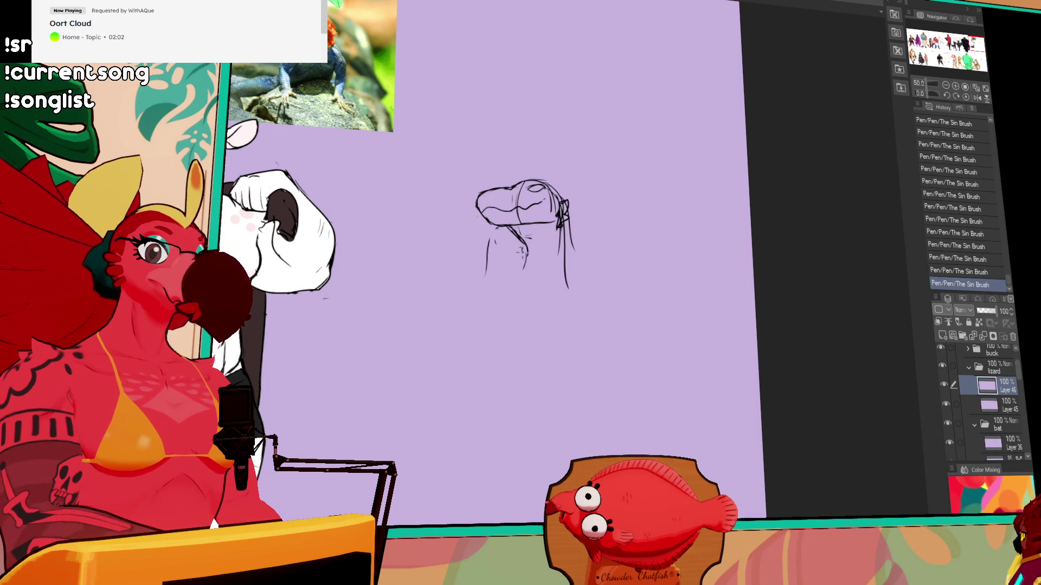
# Erase and redraw the lower left and right body curves.
pyautogui.moveTo(568, 304); pyautogui.dragTo(575, 260)
pyautogui.moveTo(504, 280)
pyautogui.mouseDown()
pyautogui.moveTo(519, 254)
pyautogui.moveTo(528, 265)
pyautogui.mouseUp()
pyautogui.moveTo(496, 283); pyautogui.dragTo(509, 249)
pyautogui.moveTo(566, 264)
pyautogui.mouseDown()
pyautogui.moveTo(581, 303)
pyautogui.moveTo(564, 320)
pyautogui.mouseUp()
# Extend the body lines into long side curves that meet in a bottom contour.
pyautogui.moveTo(494, 255); pyautogui.dragTo(493, 366)
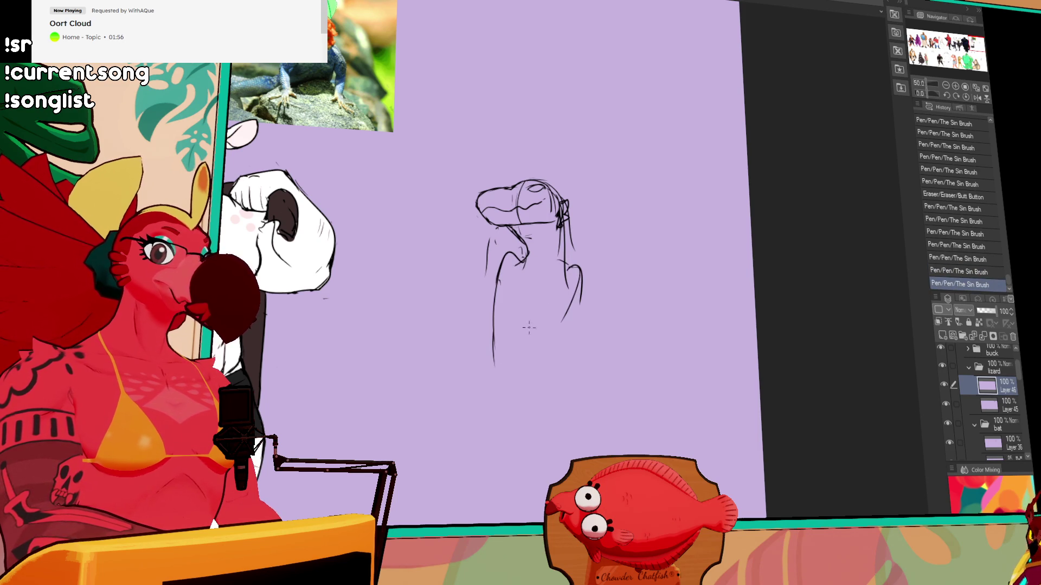
pyautogui.moveTo(569, 279); pyautogui.dragTo(538, 385)
pyautogui.hotkey('ctrl', 'z')
pyautogui.moveTo(570, 305)
pyautogui.mouseDown()
pyautogui.moveTo(522, 408)
pyautogui.moveTo(574, 445)
pyautogui.mouseUp()
pyautogui.moveTo(492, 335)
pyautogui.mouseDown()
pyautogui.moveTo(548, 467)
pyautogui.moveTo(595, 437)
pyautogui.mouseUp()
pyautogui.moveTo(586, 382); pyautogui.dragTo(569, 293)
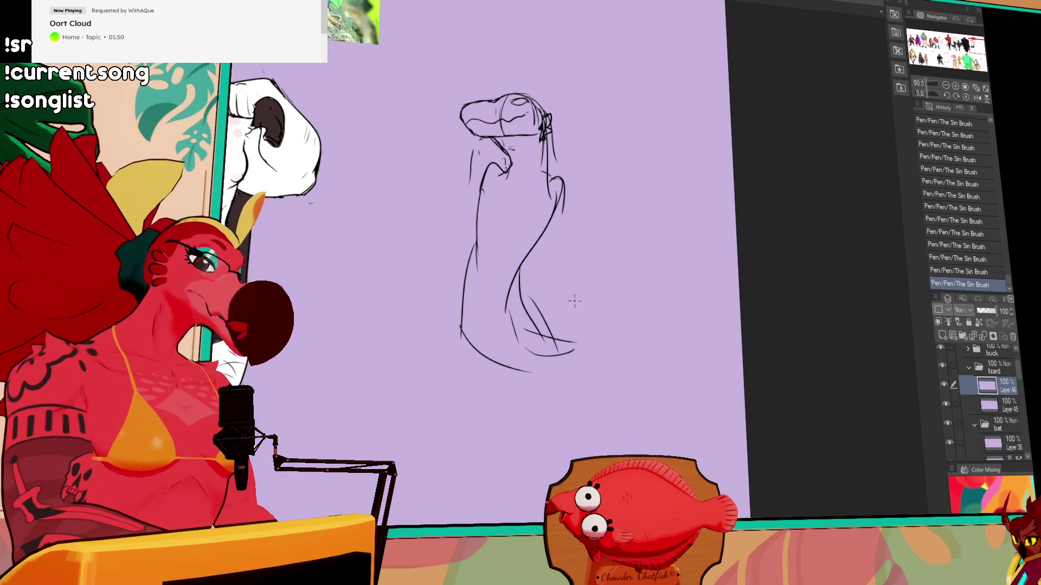
# Rework the left and lower right body contours and add lower-body strokes.
pyautogui.moveTo(461, 280); pyautogui.dragTo(464, 265)
pyautogui.moveTo(475, 240)
pyautogui.mouseDown()
pyautogui.moveTo(459, 308)
pyautogui.moveTo(476, 235)
pyautogui.moveTo(456, 292)
pyautogui.moveTo(483, 231)
pyautogui.mouseUp()
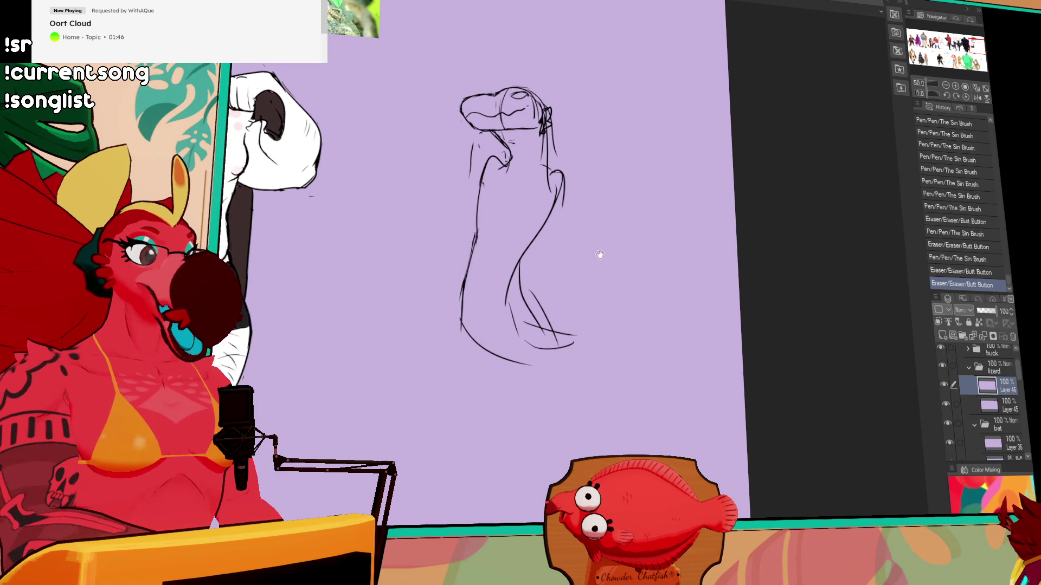
pyautogui.moveTo(510, 319)
pyautogui.mouseDown()
pyautogui.moveTo(520, 263)
pyautogui.moveTo(532, 307)
pyautogui.moveTo(517, 265)
pyautogui.mouseUp()
pyautogui.moveTo(523, 259)
pyautogui.mouseDown()
pyautogui.moveTo(554, 324)
pyautogui.moveTo(534, 330)
pyautogui.mouseUp()
pyautogui.moveTo(534, 315); pyautogui.dragTo(558, 336)
pyautogui.moveTo(472, 285)
pyautogui.mouseDown()
pyautogui.moveTo(496, 342)
pyautogui.moveTo(514, 341)
pyautogui.mouseUp()
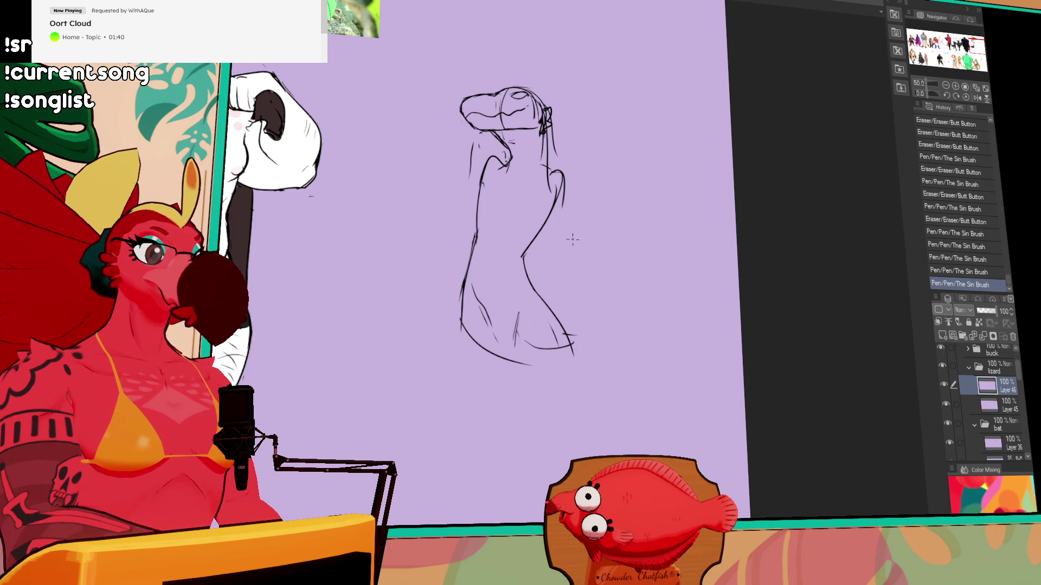
pyautogui.moveTo(635, 132); pyautogui.dragTo(631, 164)
# Rework both neck contours and start the line of the left back.
pyautogui.moveTo(540, 163)
pyautogui.mouseDown()
pyautogui.moveTo(534, 202)
pyautogui.moveTo(558, 217)
pyautogui.moveTo(565, 244)
pyautogui.moveTo(547, 246)
pyautogui.mouseUp()
pyautogui.moveTo(480, 195)
pyautogui.mouseDown()
pyautogui.moveTo(485, 206)
pyautogui.moveTo(487, 192)
pyautogui.moveTo(505, 196)
pyautogui.moveTo(480, 210)
pyautogui.moveTo(474, 263)
pyautogui.mouseUp()
pyautogui.moveTo(509, 216); pyautogui.dragTo(499, 262)
pyautogui.moveTo(540, 225)
pyautogui.mouseDown()
pyautogui.moveTo(543, 216)
pyautogui.moveTo(501, 259)
pyautogui.mouseUp()
# Redraw the back line and add a short stroke on the left back.
pyautogui.moveTo(512, 216); pyautogui.dragTo(502, 260)
pyautogui.hotkey('ctrl', 'z')
pyautogui.moveTo(514, 212); pyautogui.dragTo(498, 260)
pyautogui.moveTo(502, 301); pyautogui.dragTo(499, 256)
pyautogui.hotkey('ctrl', 'z')
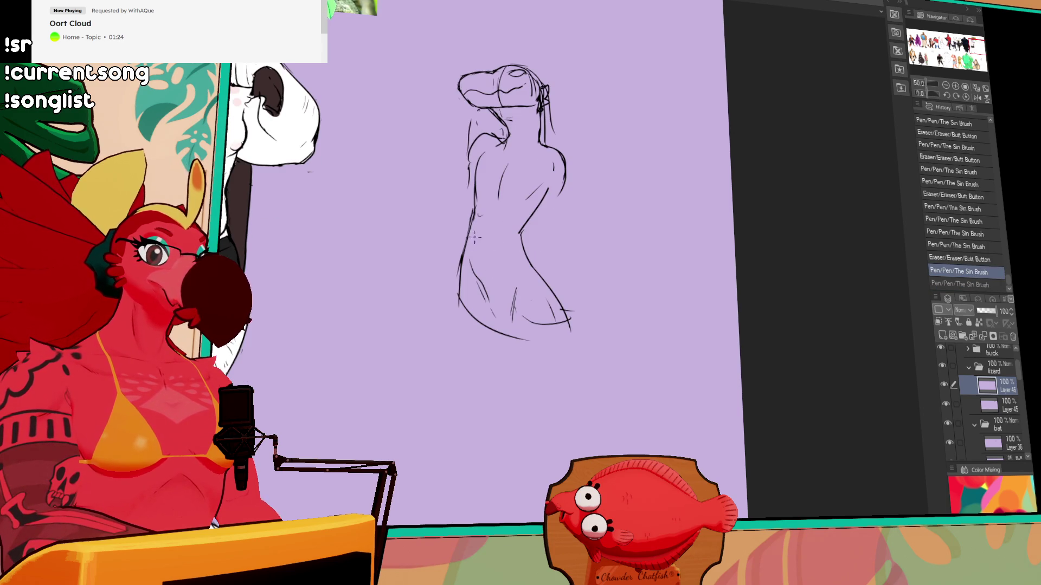
pyautogui.moveTo(477, 217); pyautogui.dragTo(471, 251)
# Add a pupil to the lizard's eye and draw a new outer contour on the left.
pyautogui.moveTo(542, 244); pyautogui.dragTo(572, 388)
pyautogui.moveTo(544, 217); pyautogui.dragTo(565, 209)
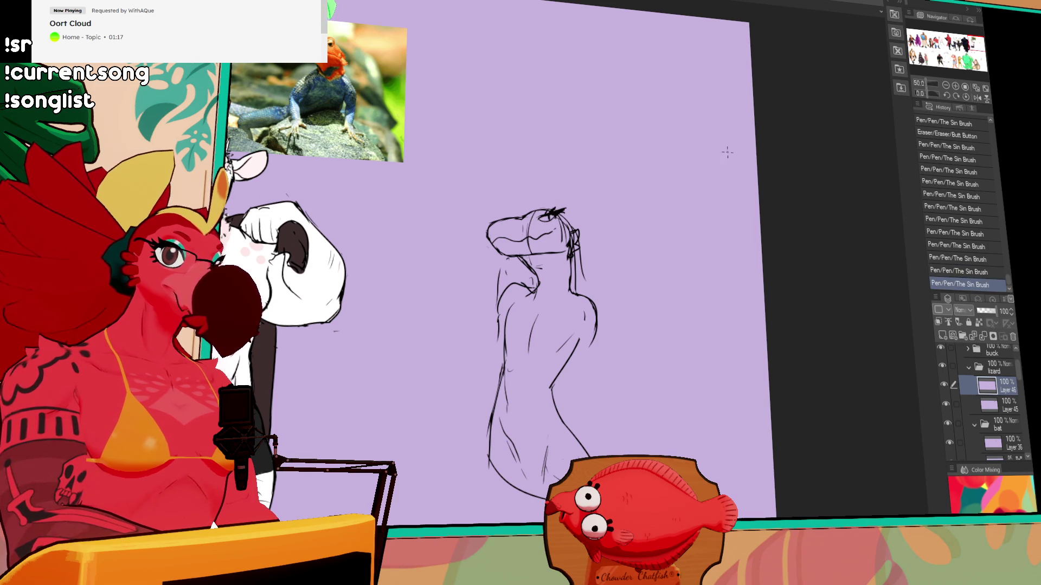
pyautogui.scroll(-3, 667, 173)
pyautogui.moveTo(501, 246)
pyautogui.mouseDown()
pyautogui.moveTo(500, 217)
pyautogui.moveTo(495, 238)
pyautogui.moveTo(502, 227)
pyautogui.mouseUp()
pyautogui.moveTo(498, 207); pyautogui.dragTo(491, 252)
pyautogui.moveTo(582, 174); pyautogui.dragTo(587, 202)
# Sketch the lower right back and a stroke beside the figure's base.
pyautogui.moveTo(596, 247); pyautogui.dragTo(607, 315)
pyautogui.moveTo(598, 225); pyautogui.dragTo(609, 307)
pyautogui.moveTo(579, 241); pyautogui.dragTo(605, 393)
pyautogui.moveTo(608, 304); pyautogui.dragTo(620, 380)
pyautogui.moveTo(646, 322); pyautogui.dragTo(583, 240)
pyautogui.moveTo(565, 307); pyautogui.dragTo(598, 321)
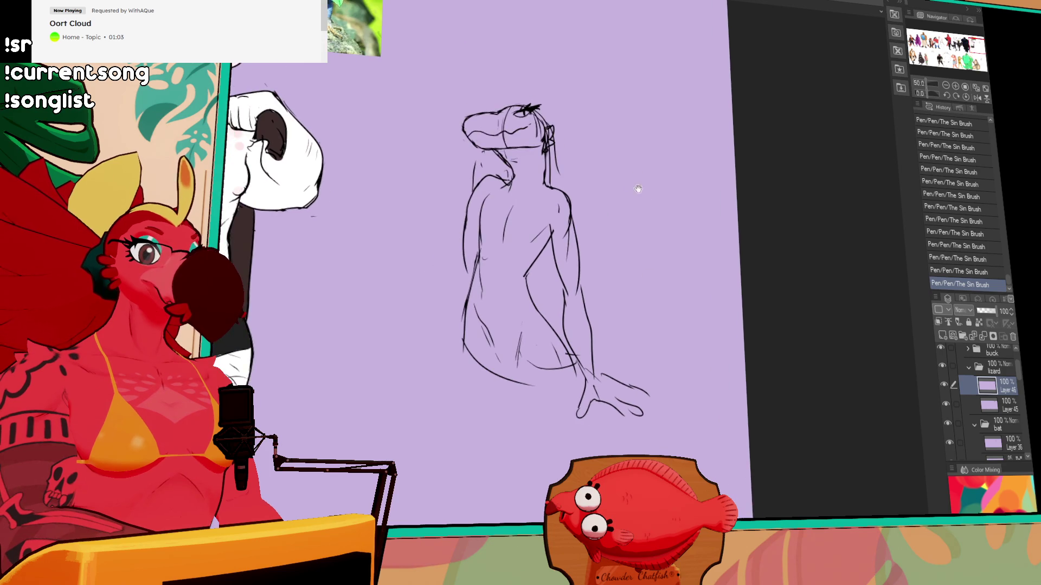
# Adjust the left contour and add lines along the figure's side.
pyautogui.moveTo(499, 259)
pyautogui.mouseDown()
pyautogui.moveTo(490, 305)
pyautogui.moveTo(549, 304)
pyautogui.mouseUp()
pyautogui.moveTo(545, 283)
pyautogui.mouseDown()
pyautogui.moveTo(576, 341)
pyautogui.moveTo(565, 325)
pyautogui.mouseUp()
pyautogui.moveTo(554, 313); pyautogui.dragTo(583, 343)
pyautogui.moveTo(576, 298); pyautogui.dragTo(558, 222)
# Pan across the lineup to the white buck and bring the lizard sketch back to center.
pyautogui.moveTo(644, 294)
pyautogui.mouseDown()
pyautogui.moveTo(596, 239)
pyautogui.moveTo(916, 243)
pyautogui.mouseUp()
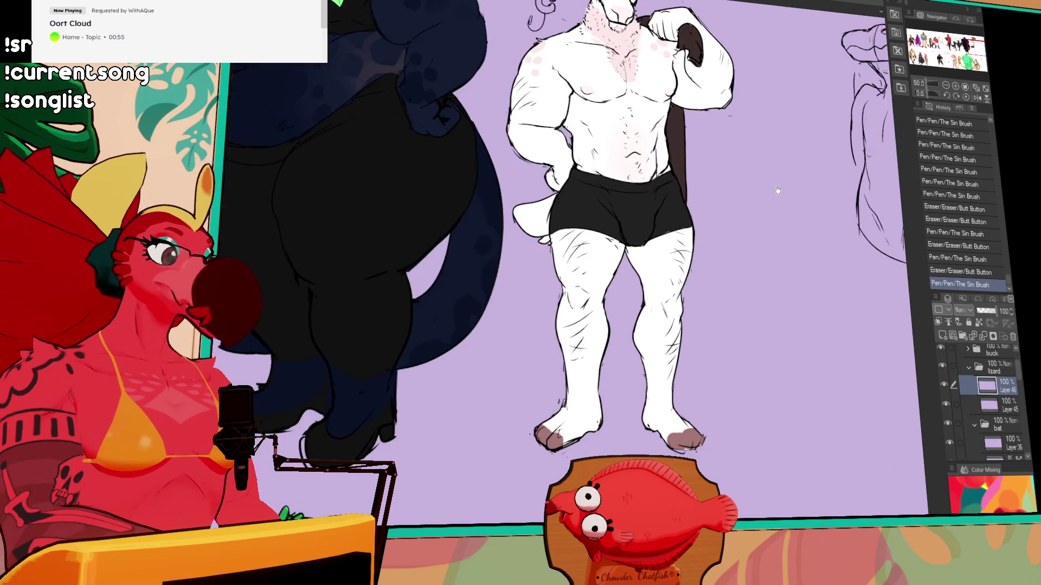
pyautogui.moveTo(683, 241); pyautogui.dragTo(929, 242)
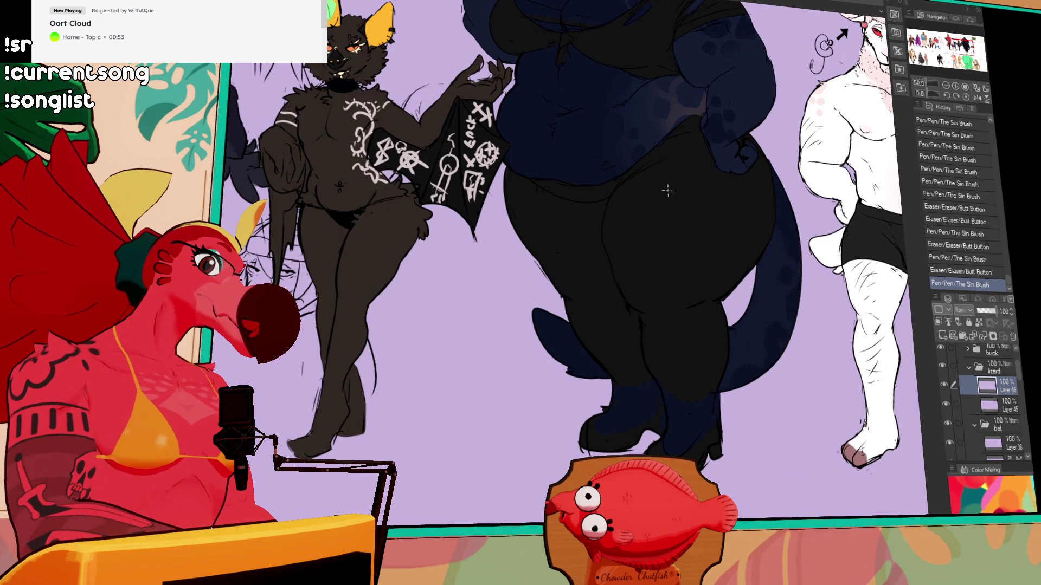
pyautogui.moveTo(822, 193); pyautogui.dragTo(623, 184)
pyautogui.moveTo(845, 206)
pyautogui.mouseDown()
pyautogui.moveTo(738, 177)
pyautogui.moveTo(620, 183)
pyautogui.mouseUp()
# Refine the back line and sweep a long stroke down the left side.
pyautogui.moveTo(643, 242)
pyautogui.mouseDown()
pyautogui.moveTo(663, 271)
pyautogui.moveTo(634, 239)
pyautogui.moveTo(668, 267)
pyautogui.moveTo(652, 249)
pyautogui.mouseUp()
pyautogui.moveTo(688, 303); pyautogui.dragTo(681, 288)
pyautogui.moveTo(684, 227); pyautogui.dragTo(682, 217)
pyautogui.moveTo(587, 232)
pyautogui.mouseDown()
pyautogui.moveTo(570, 351)
pyautogui.moveTo(629, 440)
pyautogui.mouseUp()
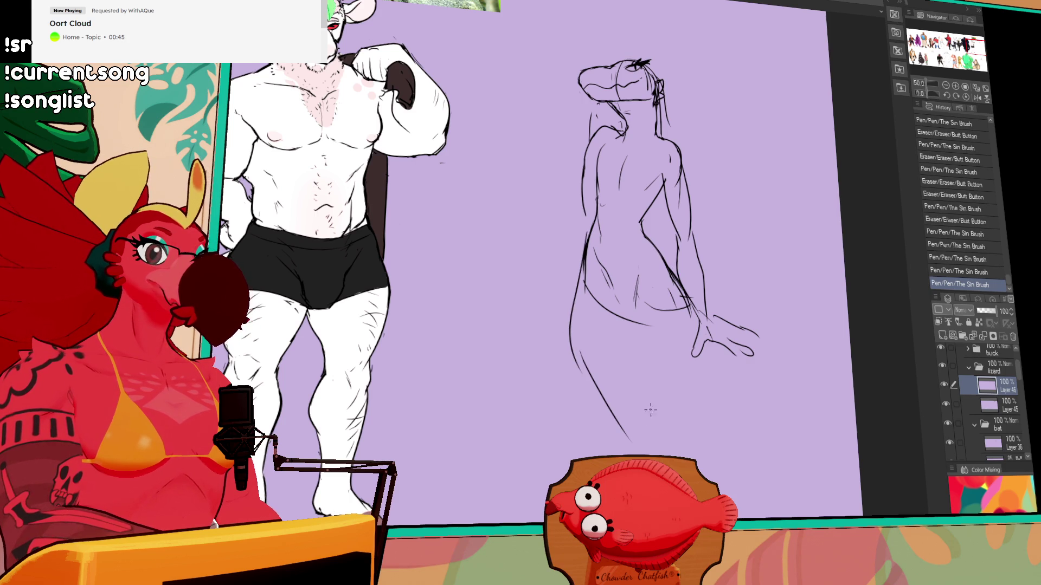
# Draw two leg strokes down from the waist and add strokes around the hip.
pyautogui.hotkey('ctrl', 'z')
pyautogui.moveTo(634, 287)
pyautogui.mouseDown()
pyautogui.moveTo(659, 379)
pyautogui.moveTo(695, 448)
pyautogui.mouseUp()
pyautogui.hotkey('ctrl', 'z')
pyautogui.moveTo(694, 347); pyautogui.dragTo(700, 442)
pyautogui.moveTo(697, 367); pyautogui.dragTo(703, 449)
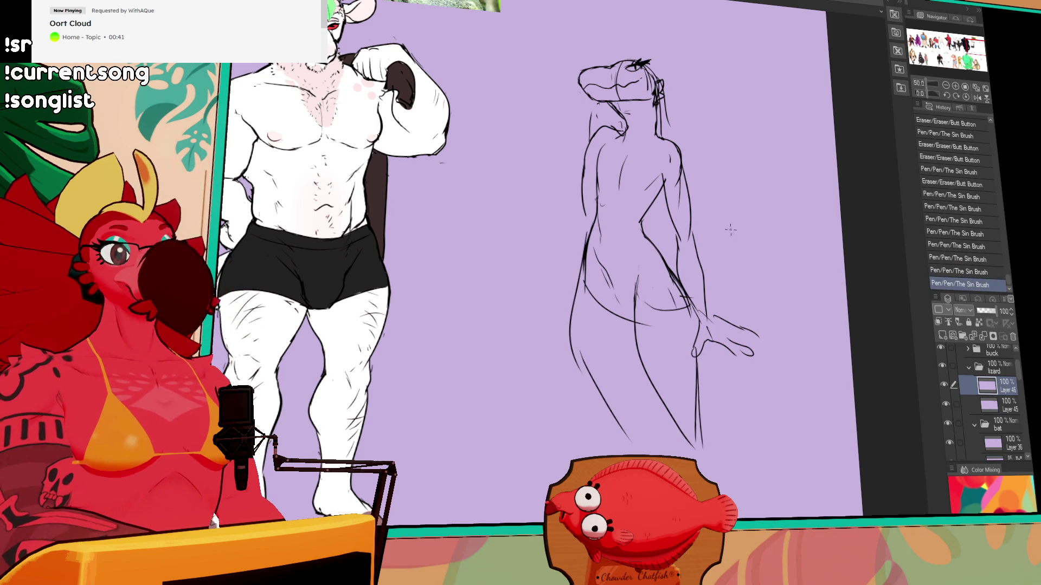
pyautogui.moveTo(613, 296); pyautogui.dragTo(634, 317)
# Add a large tail looping out from the hip with a hook mark beside it.
pyautogui.moveTo(679, 266)
pyautogui.mouseDown()
pyautogui.moveTo(703, 297)
pyautogui.moveTo(726, 302)
pyautogui.moveTo(810, 379)
pyautogui.mouseUp()
pyautogui.moveTo(709, 406)
pyautogui.mouseDown()
pyautogui.moveTo(813, 428)
pyautogui.moveTo(803, 260)
pyautogui.mouseUp()
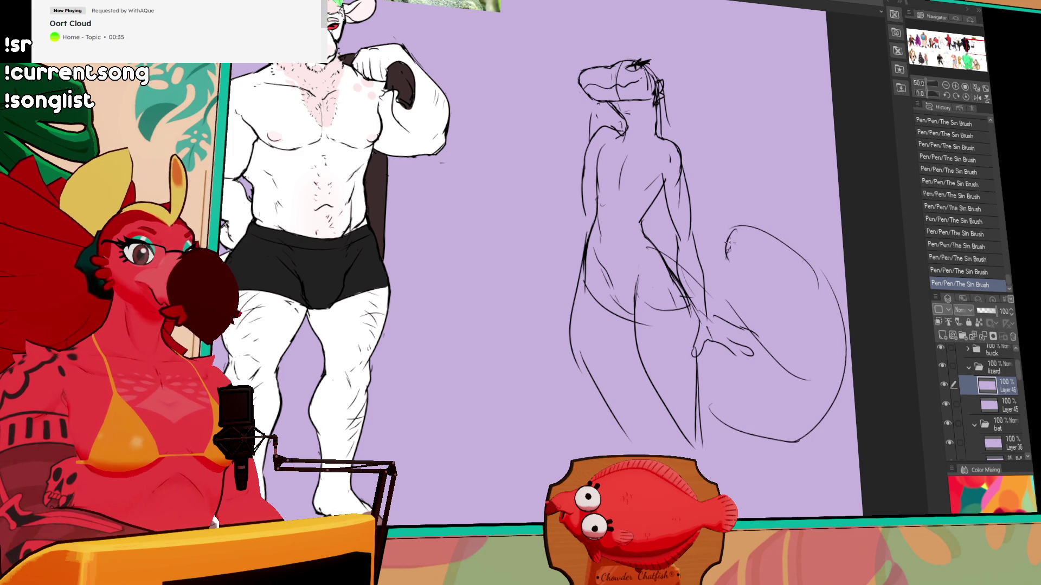
pyautogui.moveTo(722, 244)
pyautogui.mouseDown()
pyautogui.moveTo(724, 260)
pyautogui.moveTo(735, 175)
pyautogui.mouseUp()
# Add a final short stroke, then view the bat, panther and buck in the lineup.
pyautogui.moveTo(618, 216); pyautogui.dragTo(608, 235)
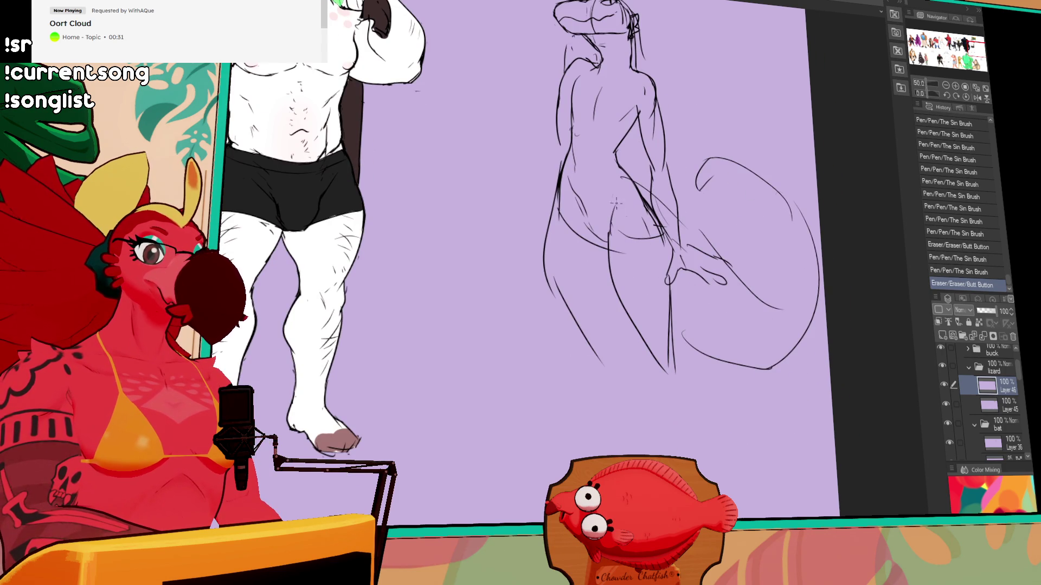
pyautogui.moveTo(396, 206)
pyautogui.mouseDown()
pyautogui.moveTo(915, 204)
pyautogui.moveTo(332, 215)
pyautogui.mouseUp()
pyautogui.moveTo(544, 240)
pyautogui.mouseDown()
pyautogui.moveTo(535, 249)
pyautogui.moveTo(545, 277)
pyautogui.mouseUp()
pyautogui.moveTo(320, 292); pyautogui.dragTo(709, 251)
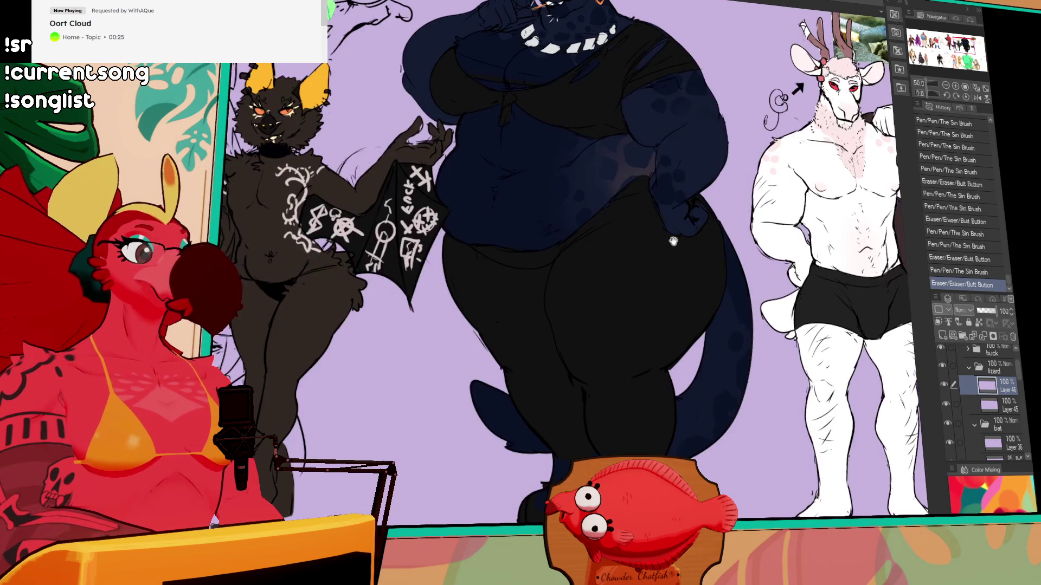
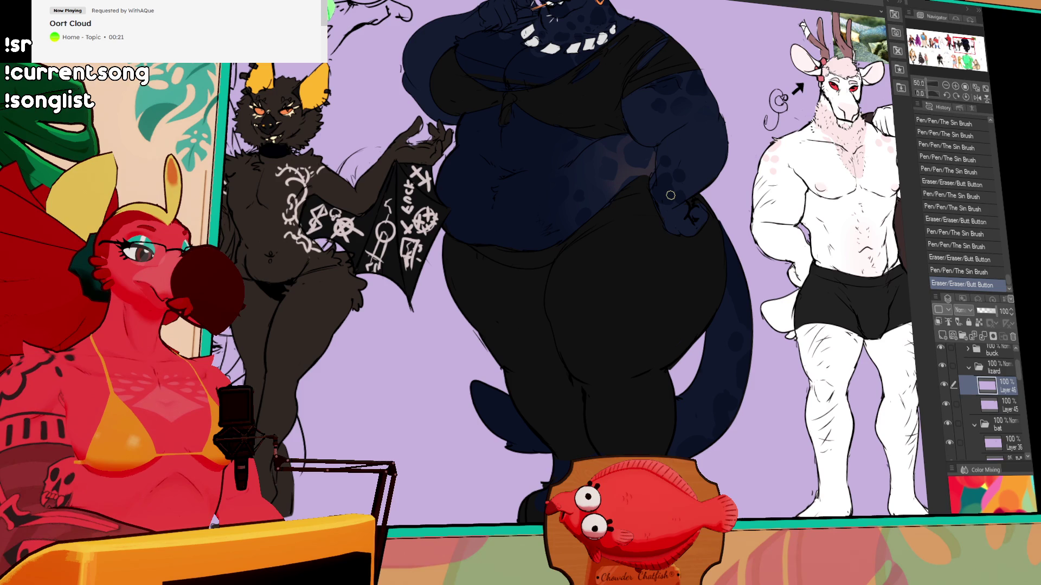
# Redraw the shoulder and back line, erase a stray shoulder mark, and nudge the right back lines into place.
pyautogui.moveTo(502, 191)
pyautogui.mouseDown()
pyautogui.moveTo(765, 185)
pyautogui.moveTo(638, 189)
pyautogui.mouseUp()
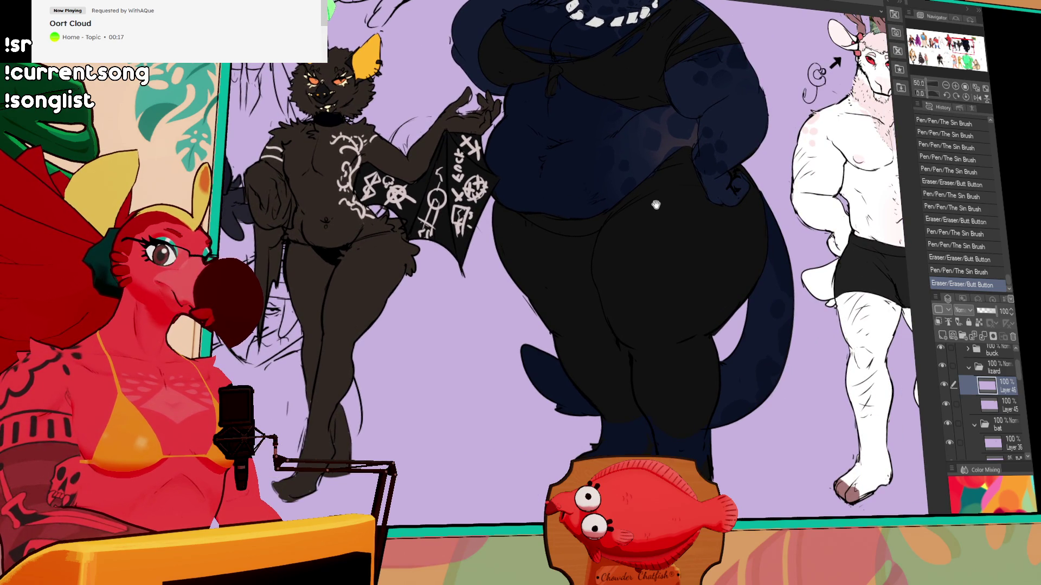
pyautogui.moveTo(657, 198); pyautogui.dragTo(548, 196)
pyautogui.moveTo(802, 195)
pyautogui.mouseDown()
pyautogui.moveTo(531, 194)
pyautogui.moveTo(613, 193)
pyautogui.mouseUp()
pyautogui.moveTo(694, 193); pyautogui.dragTo(611, 192)
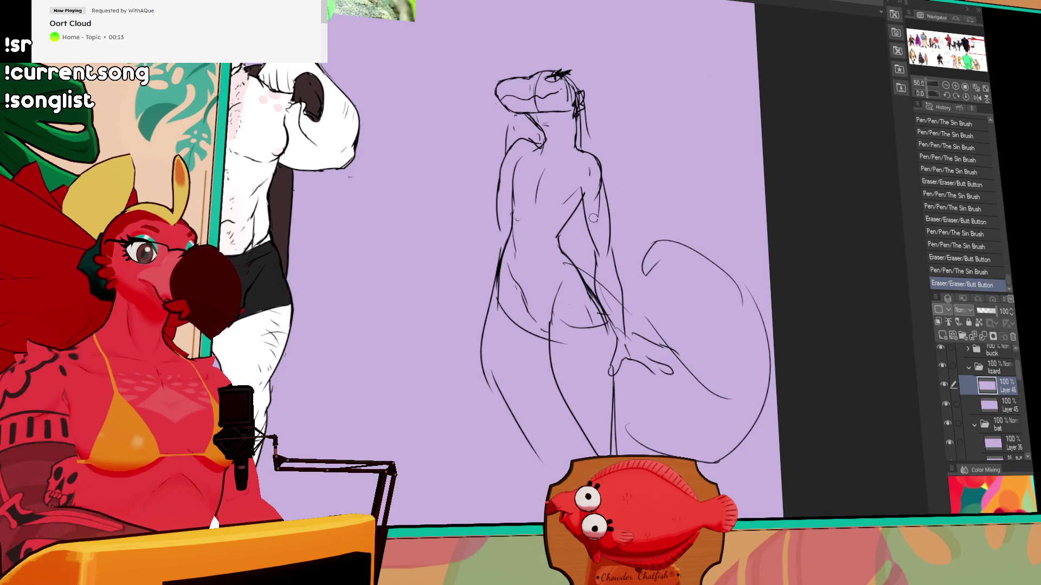
pyautogui.moveTo(515, 152)
pyautogui.mouseDown()
pyautogui.moveTo(529, 142)
pyautogui.moveTo(493, 175)
pyautogui.moveTo(489, 261)
pyautogui.mouseUp()
pyautogui.moveTo(593, 174)
pyautogui.mouseDown()
pyautogui.moveTo(581, 168)
pyautogui.moveTo(628, 286)
pyautogui.moveTo(633, 339)
pyautogui.moveTo(599, 154)
pyautogui.mouseUp()
pyautogui.press('m')
pyautogui.moveTo(628, 236); pyautogui.dragTo(630, 238)
pyautogui.hotkey('ctrl', 'd')
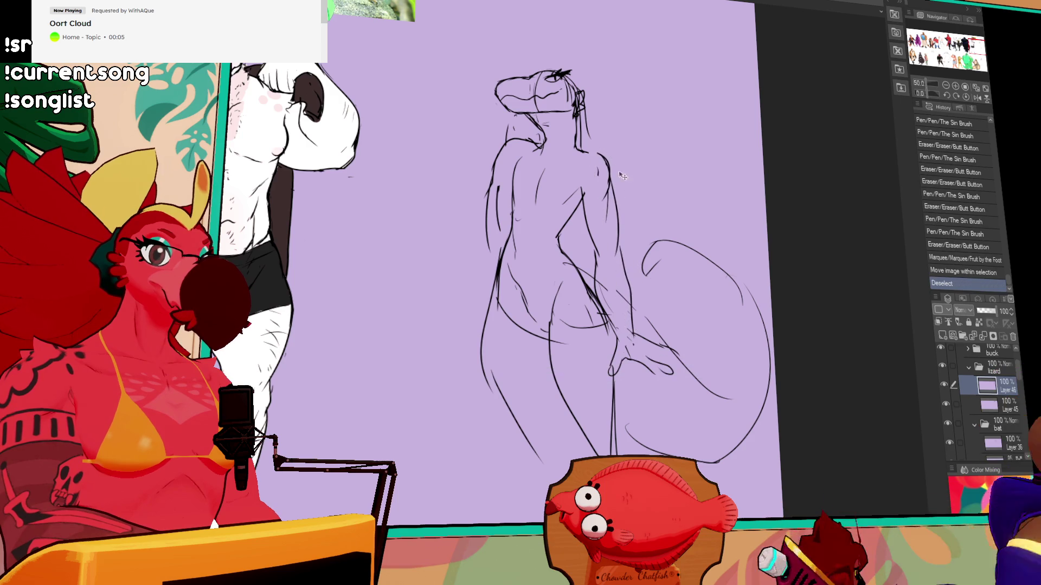
# Touch up the lines at the hand, neck, right shoulder and along both sides of the back.
pyautogui.moveTo(624, 347); pyautogui.dragTo(673, 373)
pyautogui.moveTo(543, 136); pyautogui.dragTo(553, 129)
pyautogui.moveTo(547, 133)
pyautogui.mouseDown()
pyautogui.moveTo(556, 127)
pyautogui.moveTo(597, 159)
pyautogui.mouseUp()
pyautogui.moveTo(597, 155); pyautogui.dragTo(610, 174)
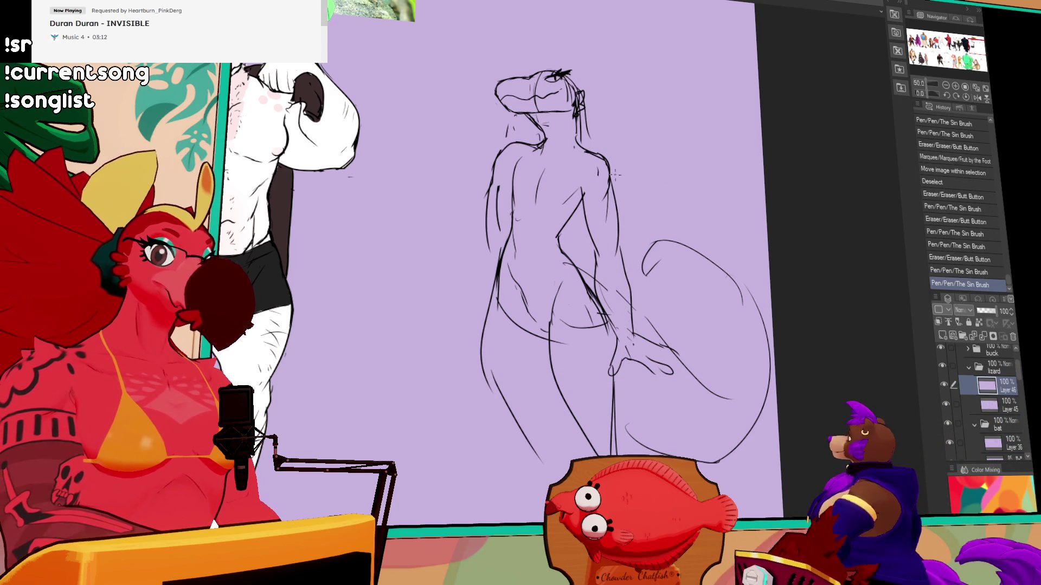
pyautogui.moveTo(570, 214); pyautogui.dragTo(575, 206)
pyautogui.moveTo(559, 227); pyautogui.dragTo(579, 199)
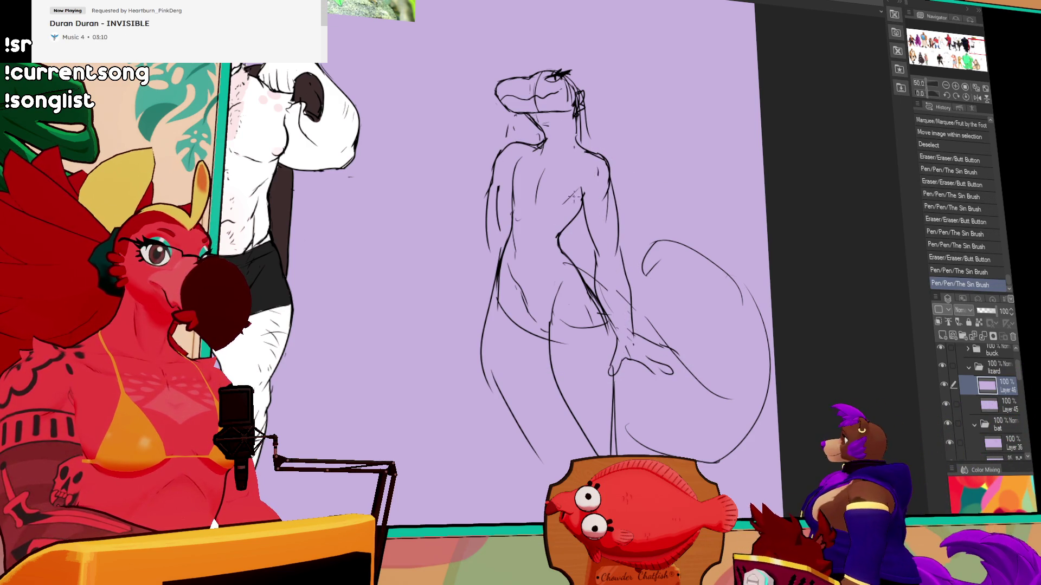
pyautogui.moveTo(557, 237); pyautogui.dragTo(560, 247)
pyautogui.moveTo(511, 222); pyautogui.dragTo(496, 280)
# Sketch the lower legs and outline the lizard's feet.
pyautogui.moveTo(677, 194)
pyautogui.mouseDown()
pyautogui.moveTo(667, 206)
pyautogui.moveTo(663, 148)
pyautogui.mouseUp()
pyautogui.moveTo(639, 228)
pyautogui.mouseDown()
pyautogui.moveTo(651, 238)
pyautogui.moveTo(651, 227)
pyautogui.mouseUp()
pyautogui.moveTo(605, 379); pyautogui.dragTo(614, 454)
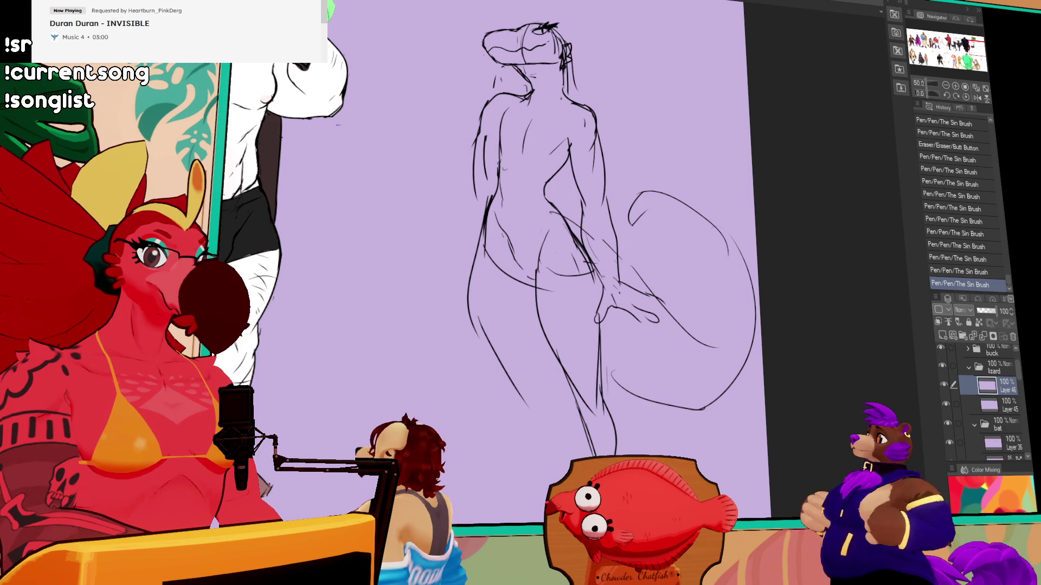
pyautogui.moveTo(616, 234)
pyautogui.mouseDown()
pyautogui.moveTo(622, 386)
pyautogui.moveTo(635, 223)
pyautogui.mouseUp()
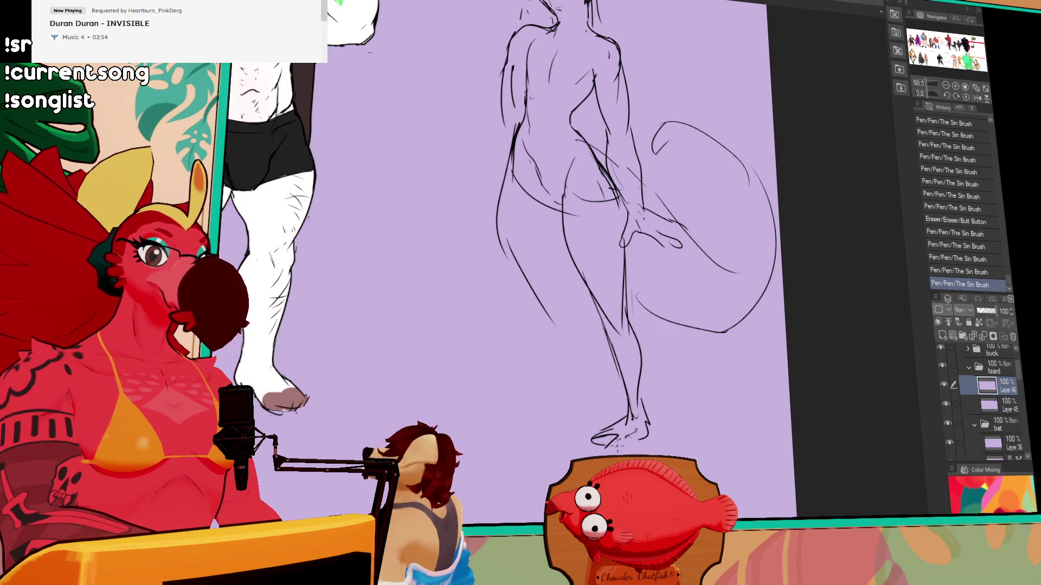
pyautogui.moveTo(623, 450)
pyautogui.mouseDown()
pyautogui.moveTo(639, 437)
pyautogui.moveTo(634, 448)
pyautogui.mouseUp()
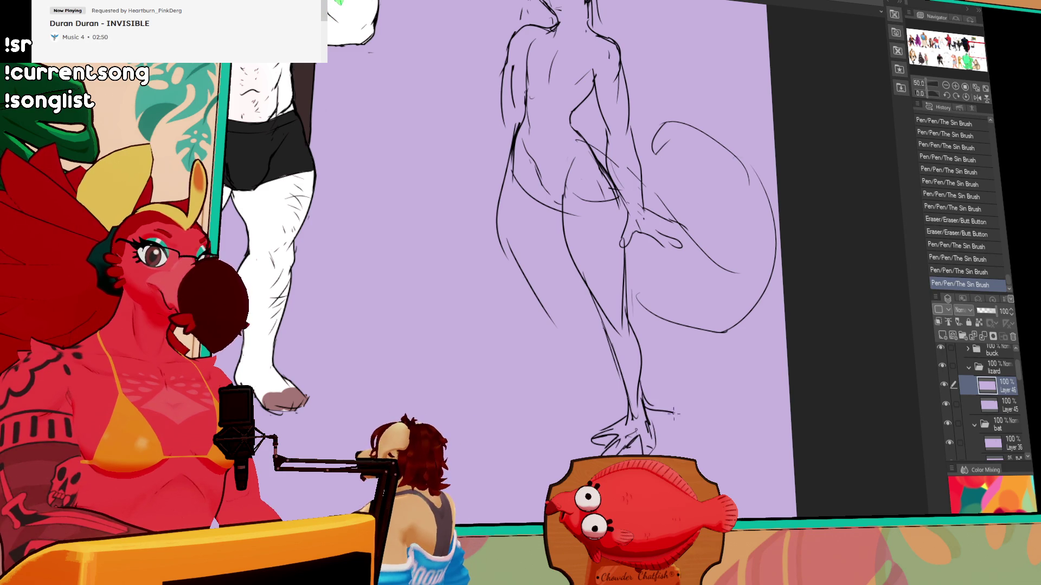
pyautogui.moveTo(650, 415); pyautogui.dragTo(657, 432)
# Redo the left leg stroke and try an inner leg line, undoing it.
pyautogui.moveTo(613, 271); pyautogui.dragTo(610, 337)
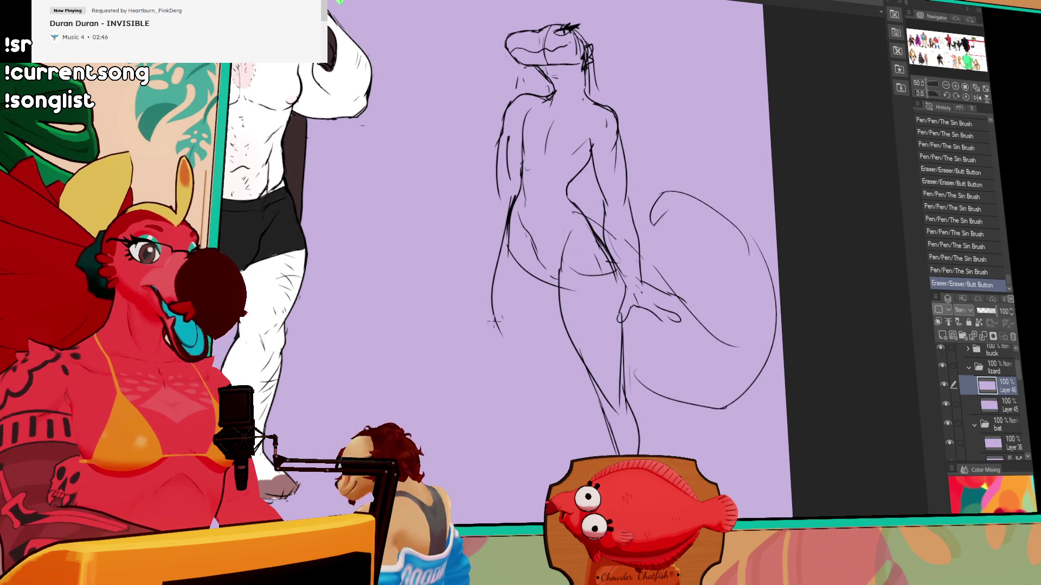
pyautogui.hotkey('ctrl', 'z')
pyautogui.moveTo(492, 318); pyautogui.dragTo(533, 372)
pyautogui.moveTo(564, 317); pyautogui.dragTo(549, 394)
pyautogui.hotkey('ctrl', 'z')
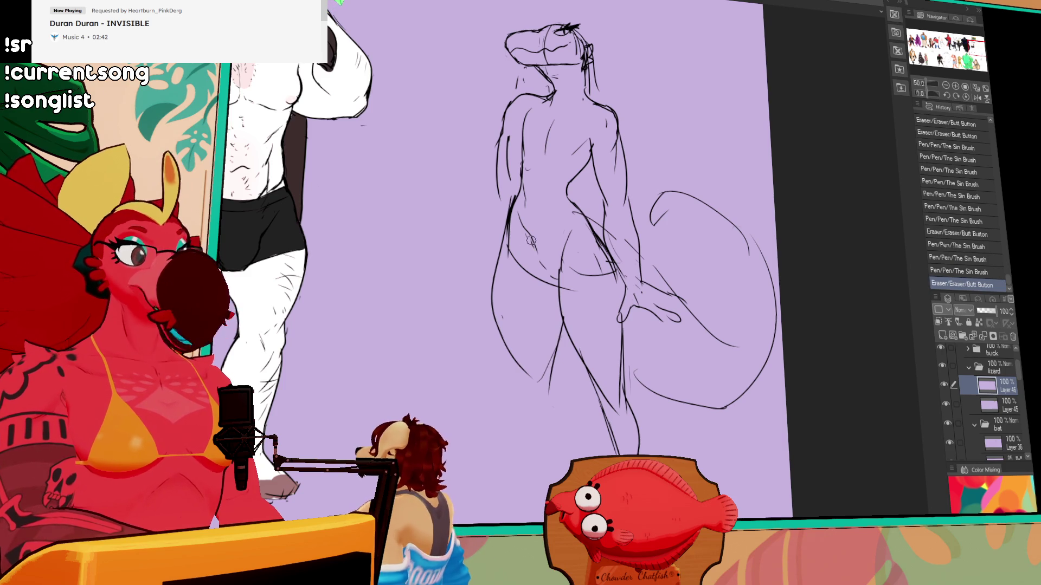
# Rework the hip lines, then lasso part of them and shift it down.
pyautogui.moveTo(534, 236)
pyautogui.mouseDown()
pyautogui.moveTo(541, 262)
pyautogui.moveTo(558, 269)
pyautogui.mouseUp()
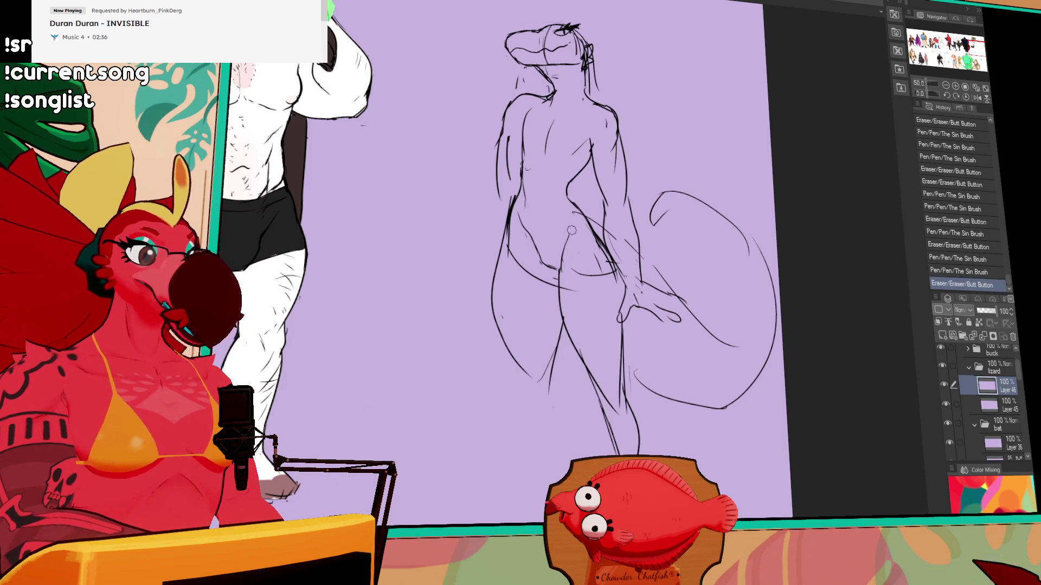
pyautogui.moveTo(566, 223); pyautogui.dragTo(573, 259)
pyautogui.moveTo(670, 206); pyautogui.dragTo(675, 221)
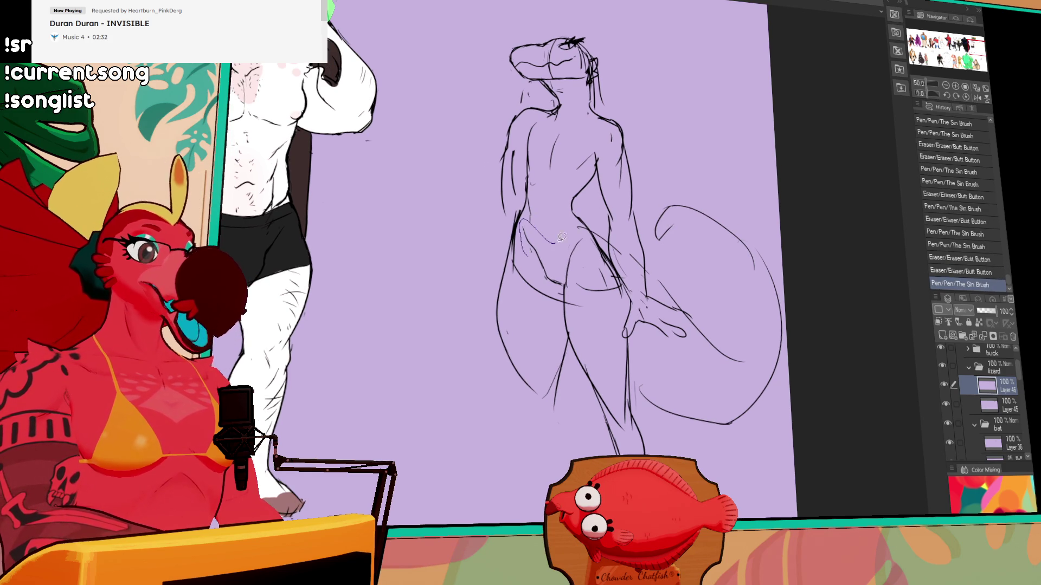
pyautogui.moveTo(574, 289); pyautogui.dragTo(569, 293)
pyautogui.moveTo(582, 247); pyautogui.dragTo(590, 255)
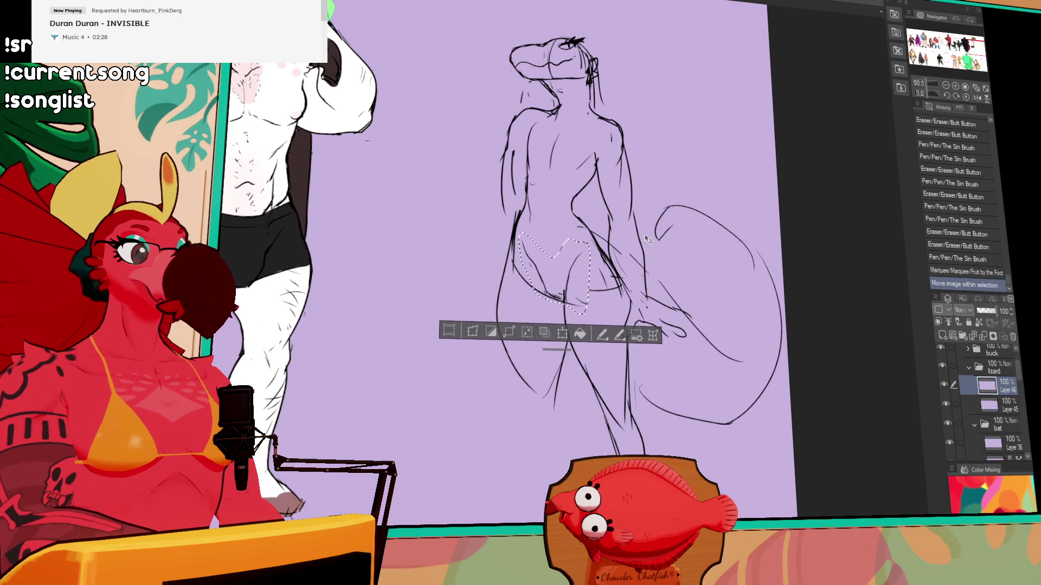
# Zoom out to compare the lizard sketch with the deer and other designs, then zoom back in.
pyautogui.hotkey('ctrl', 'd')
pyautogui.scroll(2, 688, 228)
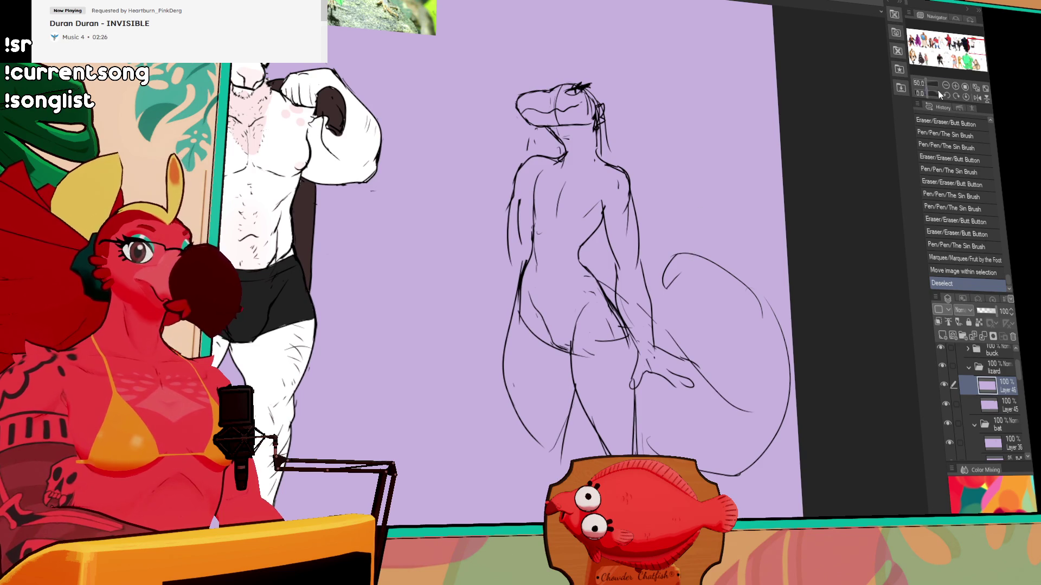
pyautogui.click(946, 86)
pyautogui.moveTo(866, 158)
pyautogui.mouseDown()
pyautogui.moveTo(725, 179)
pyautogui.moveTo(677, 198)
pyautogui.mouseUp()
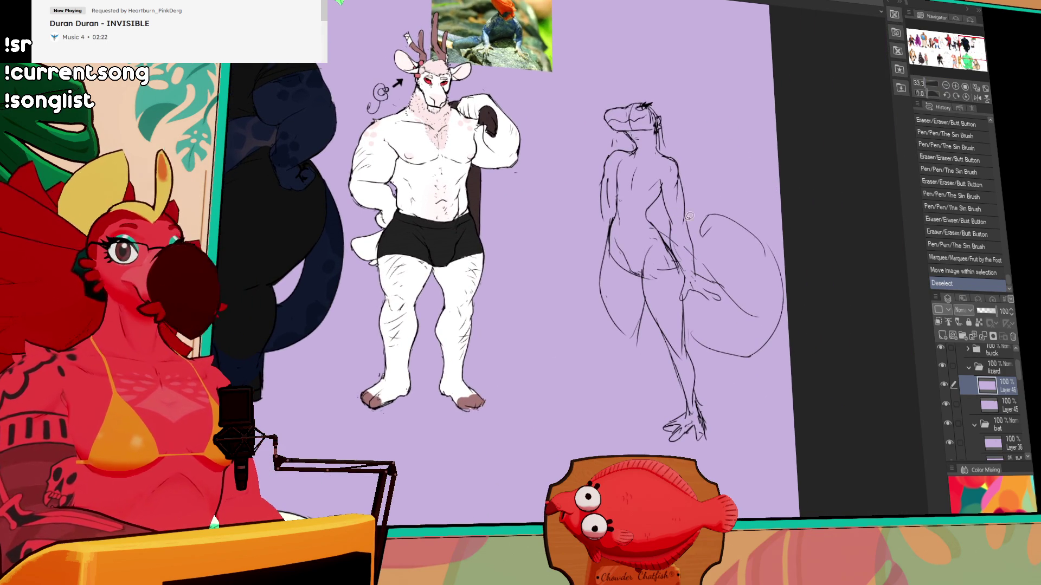
pyautogui.moveTo(594, 198); pyautogui.dragTo(576, 260)
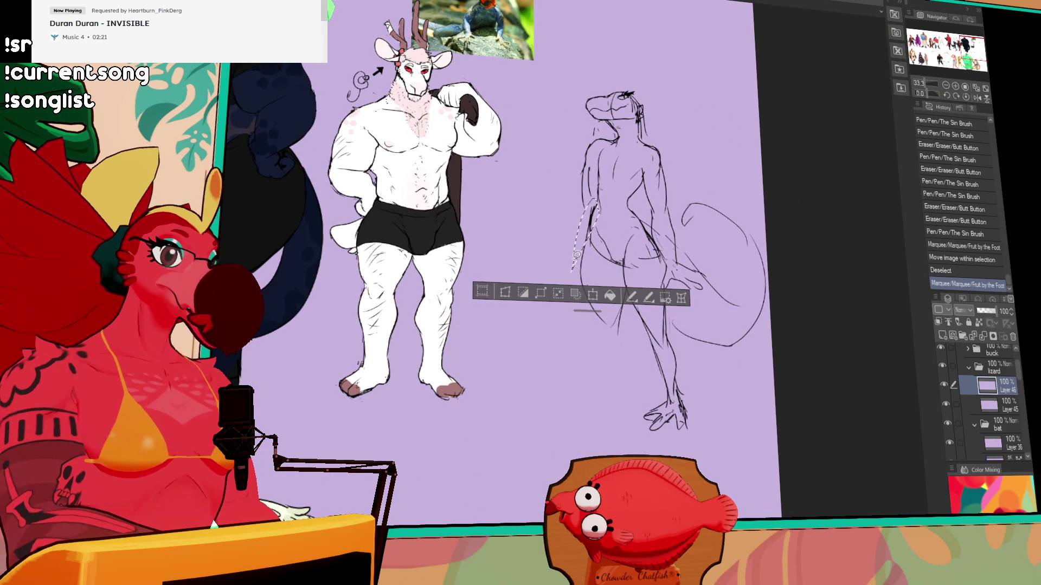
pyautogui.click(945, 87)
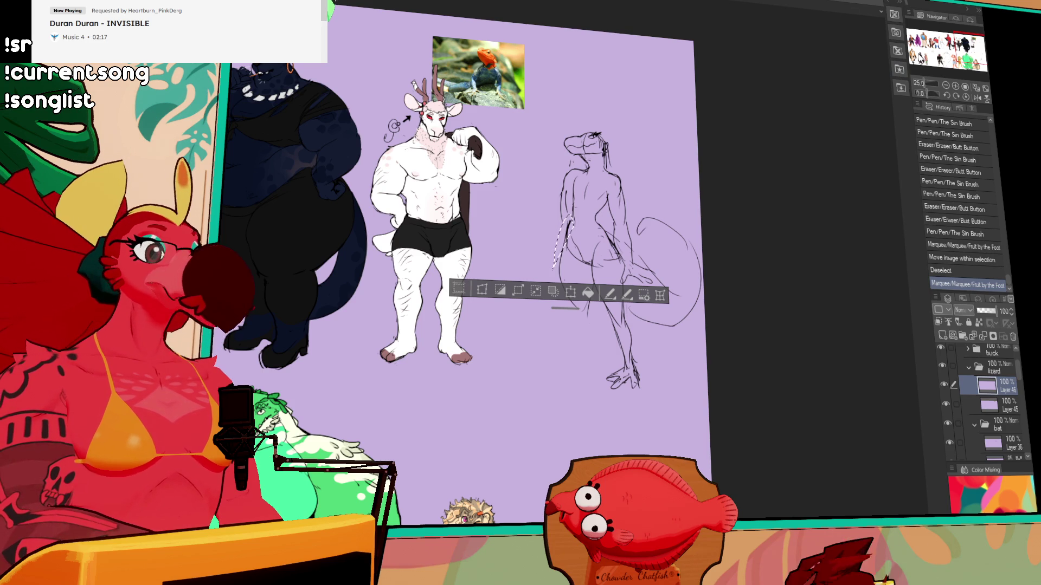
pyautogui.moveTo(961, 46)
pyautogui.mouseDown()
pyautogui.moveTo(905, 43)
pyautogui.moveTo(953, 46)
pyautogui.mouseUp()
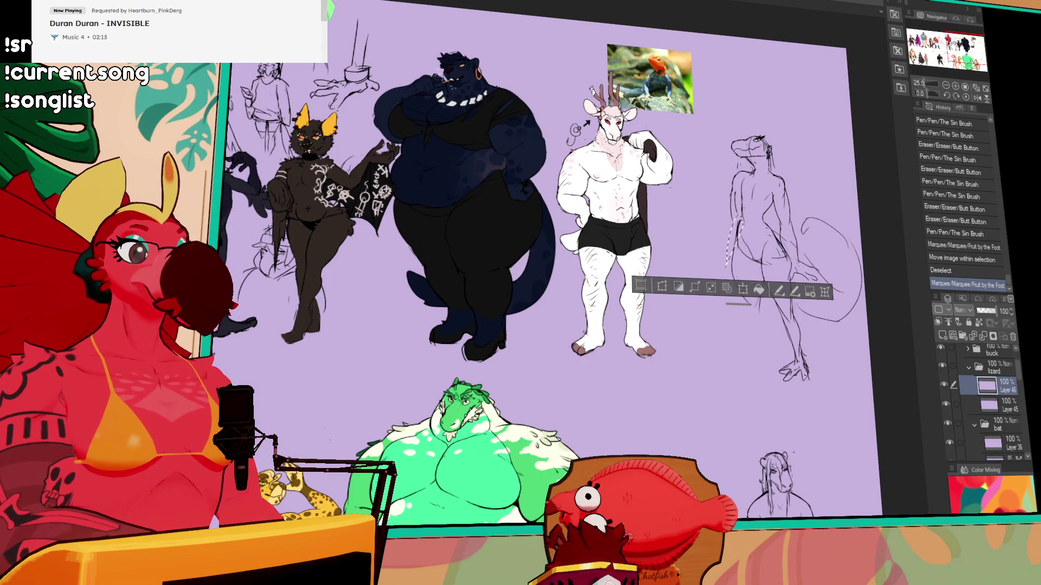
pyautogui.click(956, 85)
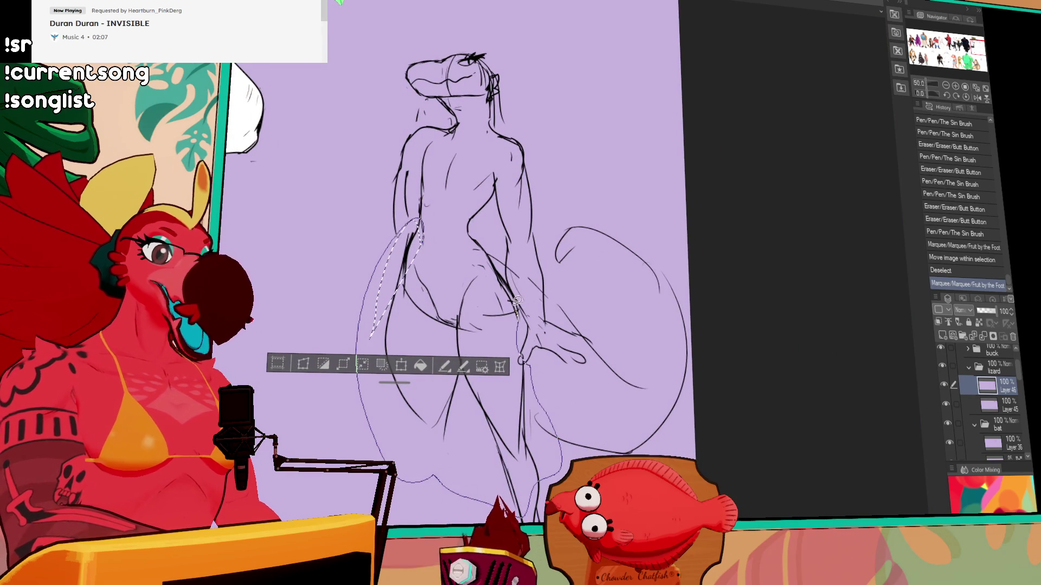
# Lasso a large area around the lizard's legs, then deselect.
pyautogui.moveTo(474, 227)
pyautogui.mouseDown()
pyautogui.moveTo(391, 254)
pyautogui.moveTo(368, 445)
pyautogui.moveTo(536, 422)
pyautogui.moveTo(471, 244)
pyautogui.mouseUp()
pyautogui.moveTo(488, 282); pyautogui.dragTo(542, 301)
pyautogui.hotkey('ctrl', 'd')
pyautogui.scroll(-3, 542, 301)
# Erase and rework the lizard's lower leg lines.
pyautogui.press('e')
pyautogui.moveTo(507, 396); pyautogui.dragTo(517, 445)
pyautogui.moveTo(523, 374); pyautogui.dragTo(502, 450)
pyautogui.moveTo(504, 380); pyautogui.dragTo(515, 450)
pyautogui.moveTo(536, 374); pyautogui.dragTo(526, 423)
pyautogui.moveTo(520, 461); pyautogui.dragTo(537, 488)
# Refine the back lines and add strokes on the upper body.
pyautogui.scroll(3, 493, 219)
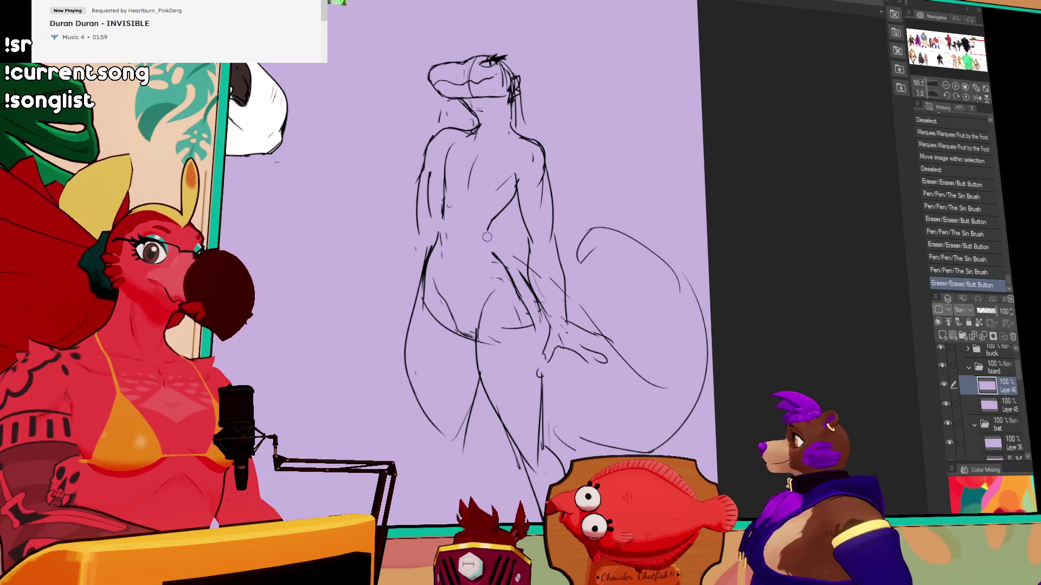
pyautogui.moveTo(488, 230); pyautogui.dragTo(488, 239)
pyautogui.moveTo(471, 195); pyautogui.dragTo(477, 217)
pyautogui.moveTo(458, 162); pyautogui.dragTo(461, 166)
pyautogui.moveTo(588, 170); pyautogui.dragTo(562, 133)
pyautogui.scroll(-2, 646, 191)
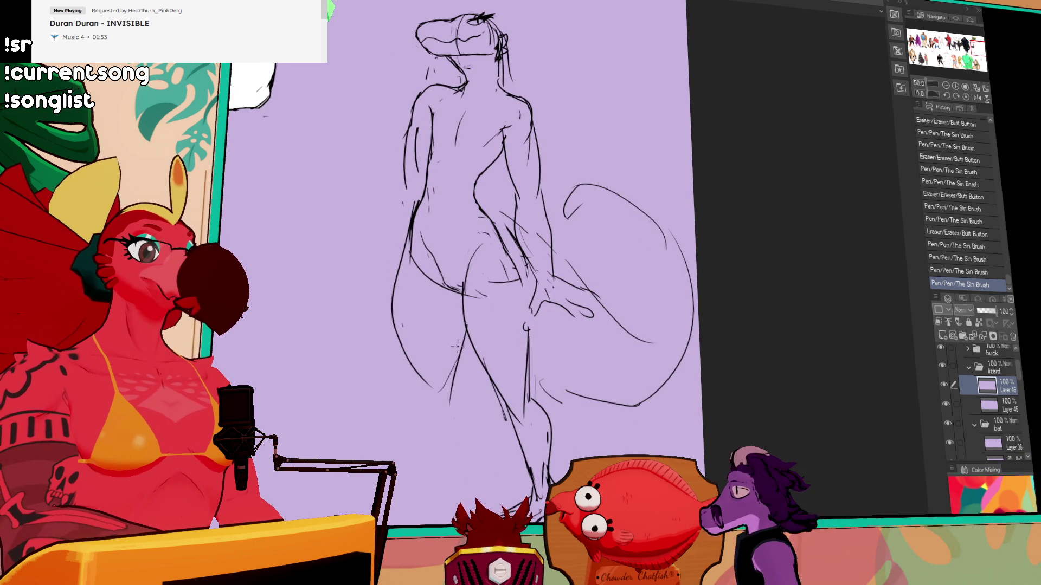
# Redraw and clean up the left lower leg and outline the left foot.
pyautogui.moveTo(445, 386); pyautogui.dragTo(440, 390)
pyautogui.moveTo(417, 353)
pyautogui.mouseDown()
pyautogui.moveTo(424, 409)
pyautogui.moveTo(423, 390)
pyautogui.mouseUp()
pyautogui.moveTo(450, 379); pyautogui.dragTo(449, 404)
pyautogui.moveTo(409, 357)
pyautogui.mouseDown()
pyautogui.moveTo(459, 418)
pyautogui.moveTo(462, 467)
pyautogui.mouseUp()
pyautogui.hotkey('ctrl', 'z')
pyautogui.moveTo(401, 385); pyautogui.dragTo(418, 466)
pyautogui.moveTo(434, 401)
pyautogui.mouseDown()
pyautogui.moveTo(436, 431)
pyautogui.moveTo(472, 466)
pyautogui.mouseUp()
pyautogui.moveTo(459, 391)
pyautogui.mouseDown()
pyautogui.moveTo(458, 437)
pyautogui.moveTo(477, 472)
pyautogui.mouseUp()
pyautogui.moveTo(453, 411)
pyautogui.mouseDown()
pyautogui.moveTo(467, 496)
pyautogui.moveTo(420, 507)
pyautogui.mouseUp()
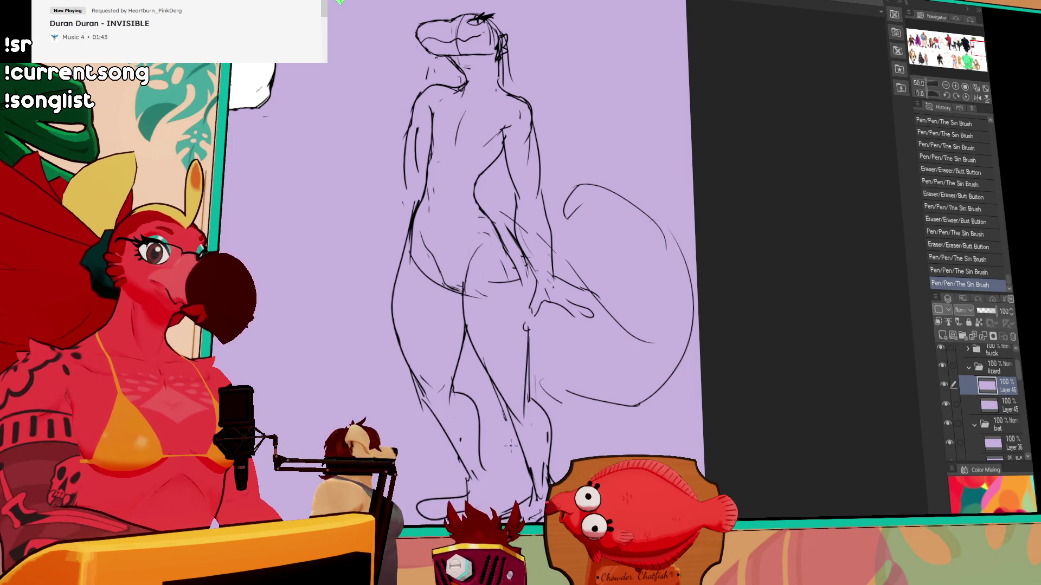
# Redraw the left arm and extend it into a hand.
pyautogui.moveTo(616, 208); pyautogui.dragTo(641, 274)
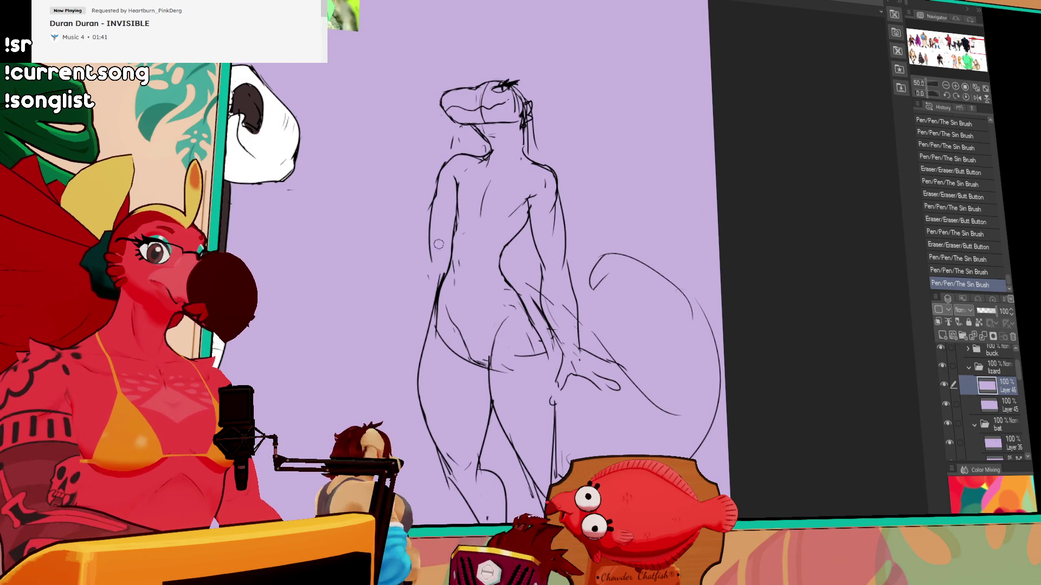
pyautogui.moveTo(422, 248); pyautogui.dragTo(427, 223)
pyautogui.moveTo(431, 187); pyautogui.dragTo(422, 265)
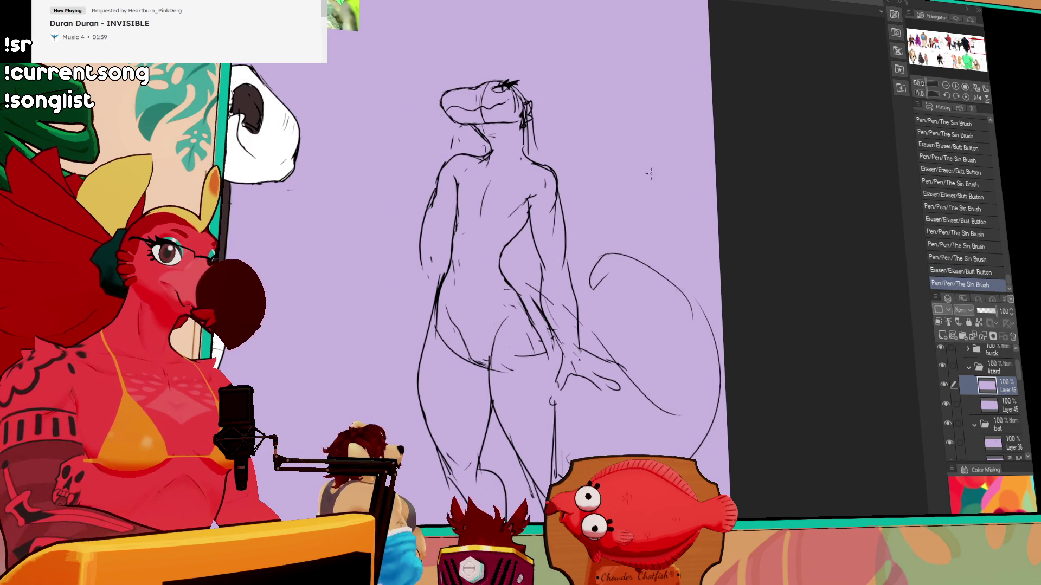
pyautogui.moveTo(434, 187); pyautogui.dragTo(397, 339)
pyautogui.moveTo(404, 303)
pyautogui.mouseDown()
pyautogui.moveTo(395, 346)
pyautogui.moveTo(356, 374)
pyautogui.moveTo(374, 390)
pyautogui.moveTo(388, 386)
pyautogui.mouseUp()
pyautogui.moveTo(701, 280); pyautogui.dragTo(687, 238)
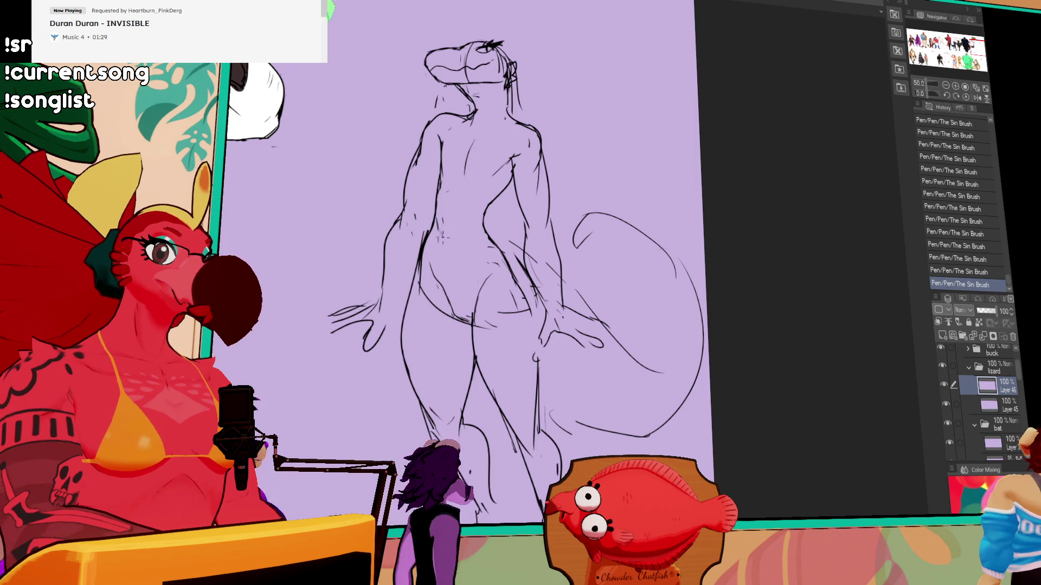
# Erase stray lines near the torso and rework the left hip contour.
pyautogui.click(470, 231)
pyautogui.moveTo(445, 198); pyautogui.dragTo(445, 208)
pyautogui.moveTo(590, 274); pyautogui.dragTo(587, 249)
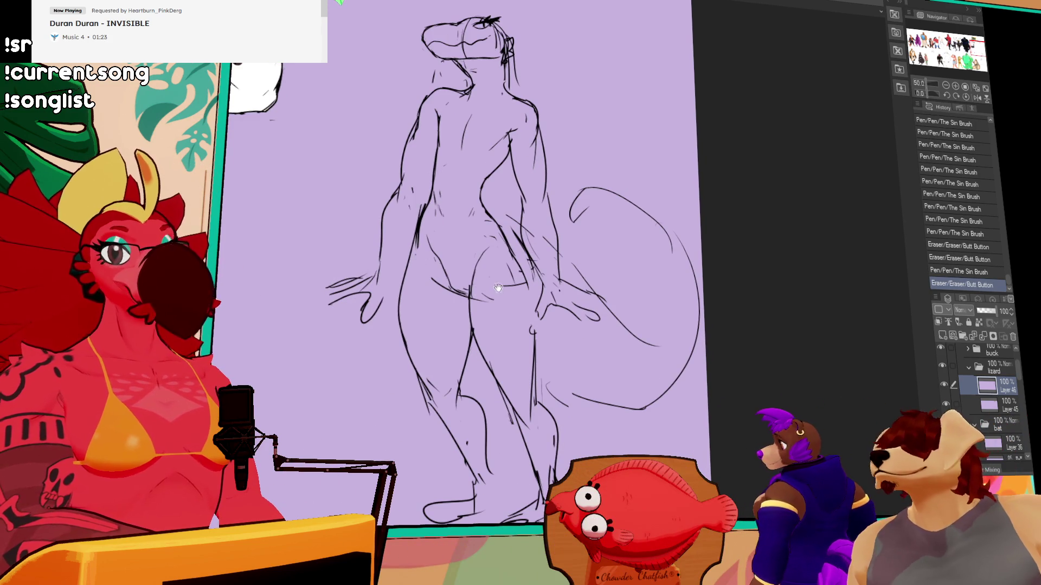
pyautogui.click(424, 265)
pyautogui.moveTo(424, 265); pyautogui.dragTo(417, 244)
pyautogui.moveTo(461, 271); pyautogui.dragTo(445, 271)
pyautogui.moveTo(448, 270); pyautogui.dragTo(467, 258)
pyautogui.moveTo(469, 257); pyautogui.dragTo(472, 255)
# Touch up small strokes near the head, then redraw and clean up the hip curve.
pyautogui.moveTo(572, 206)
pyautogui.mouseDown()
pyautogui.moveTo(577, 174)
pyautogui.moveTo(651, 205)
pyautogui.moveTo(596, 167)
pyautogui.mouseUp()
pyautogui.moveTo(516, 109); pyautogui.dragTo(538, 124)
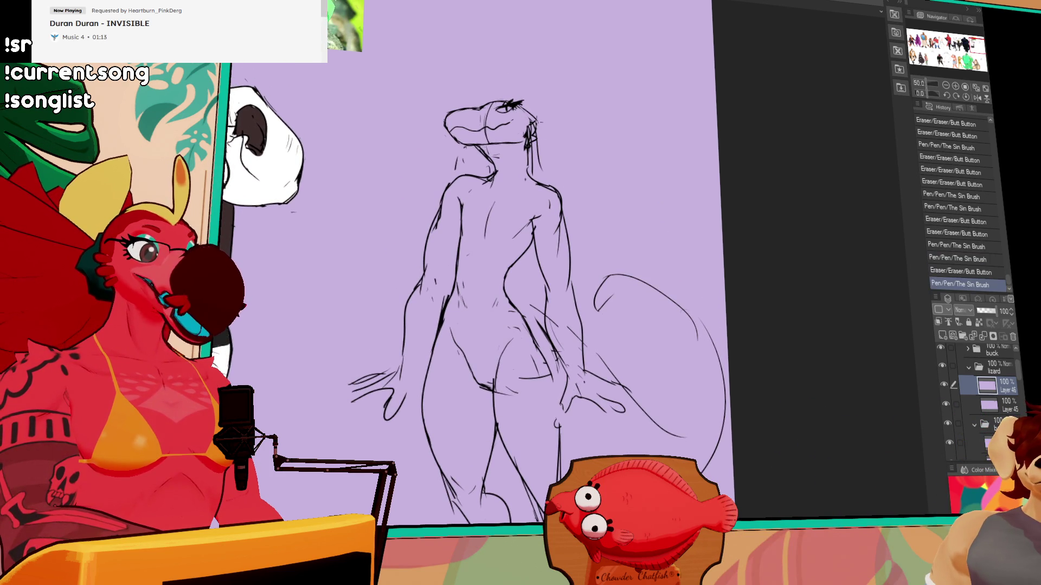
pyautogui.moveTo(630, 275); pyautogui.dragTo(630, 224)
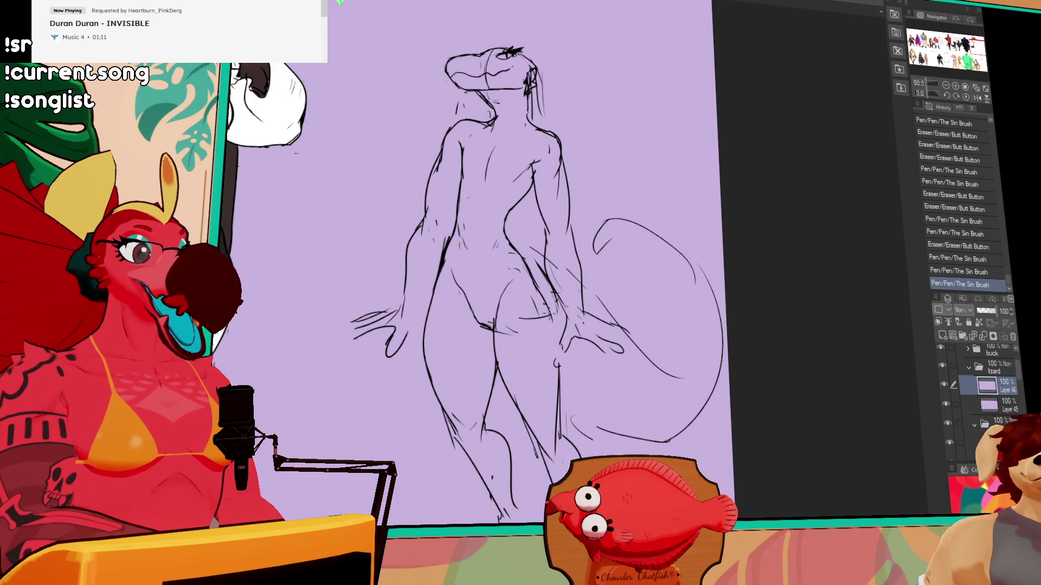
pyautogui.moveTo(506, 337)
pyautogui.mouseDown()
pyautogui.moveTo(494, 312)
pyautogui.moveTo(500, 289)
pyautogui.mouseUp()
pyautogui.moveTo(501, 288)
pyautogui.mouseDown()
pyautogui.moveTo(496, 266)
pyautogui.moveTo(470, 293)
pyautogui.moveTo(498, 293)
pyautogui.mouseUp()
pyautogui.moveTo(497, 287); pyautogui.dragTo(498, 291)
pyautogui.moveTo(495, 288); pyautogui.dragTo(497, 293)
pyautogui.moveTo(631, 225); pyautogui.dragTo(642, 250)
pyautogui.moveTo(473, 239)
pyautogui.mouseDown()
pyautogui.moveTo(471, 271)
pyautogui.moveTo(501, 287)
pyautogui.mouseUp()
pyautogui.moveTo(593, 257); pyautogui.dragTo(597, 260)
# Redraw the left torso contour, undoing the extra strokes.
pyautogui.moveTo(517, 257)
pyautogui.mouseDown()
pyautogui.moveTo(546, 220)
pyautogui.moveTo(504, 236)
pyautogui.moveTo(503, 260)
pyautogui.mouseUp()
pyautogui.moveTo(500, 212); pyautogui.dragTo(502, 274)
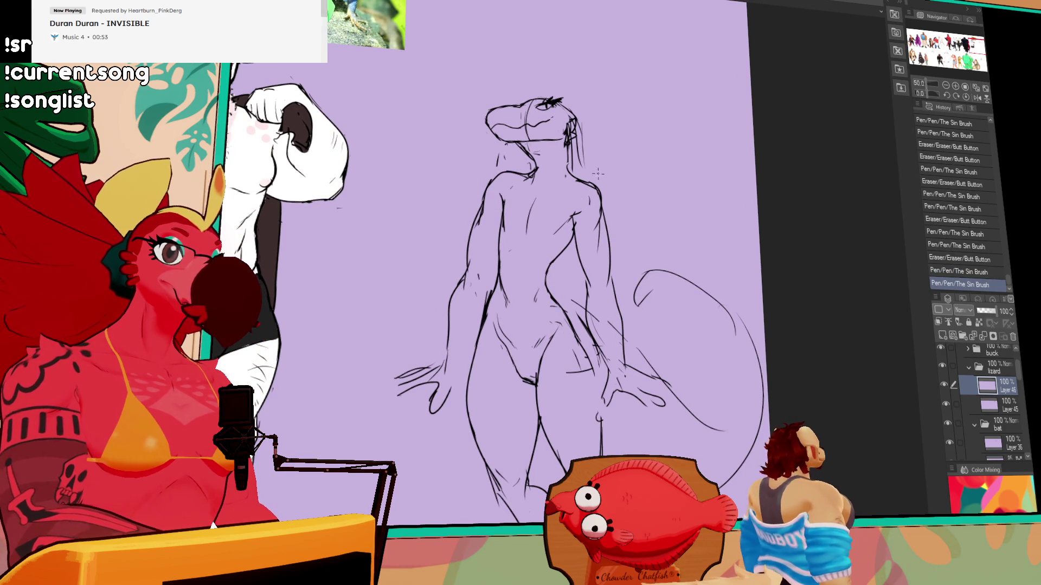
pyautogui.moveTo(511, 194); pyautogui.dragTo(507, 248)
pyautogui.hotkey('ctrl', 'z')
pyautogui.hotkey('ctrl', 'z')
pyautogui.moveTo(674, 220)
pyautogui.mouseDown()
pyautogui.moveTo(651, 227)
pyautogui.moveTo(809, 142)
pyautogui.mouseUp()
pyautogui.click(946, 87)
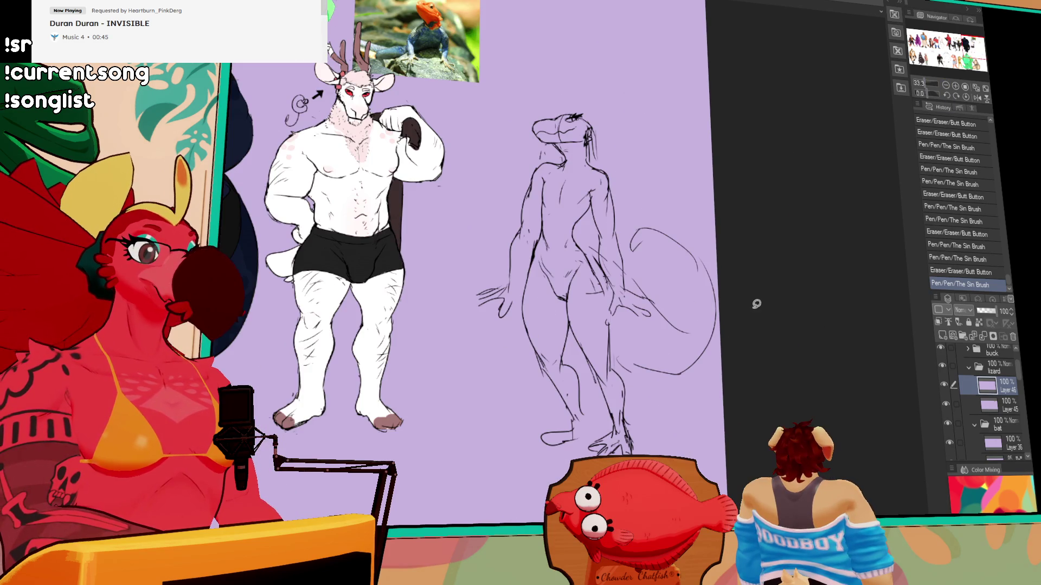
# Lasso the whole lizard sketch, shrink it with Ctrl+T, move it up-left toward the deer, and deselect.
pyautogui.moveTo(737, 254); pyautogui.dragTo(726, 455)
pyautogui.hotkey('ctrl', 't')
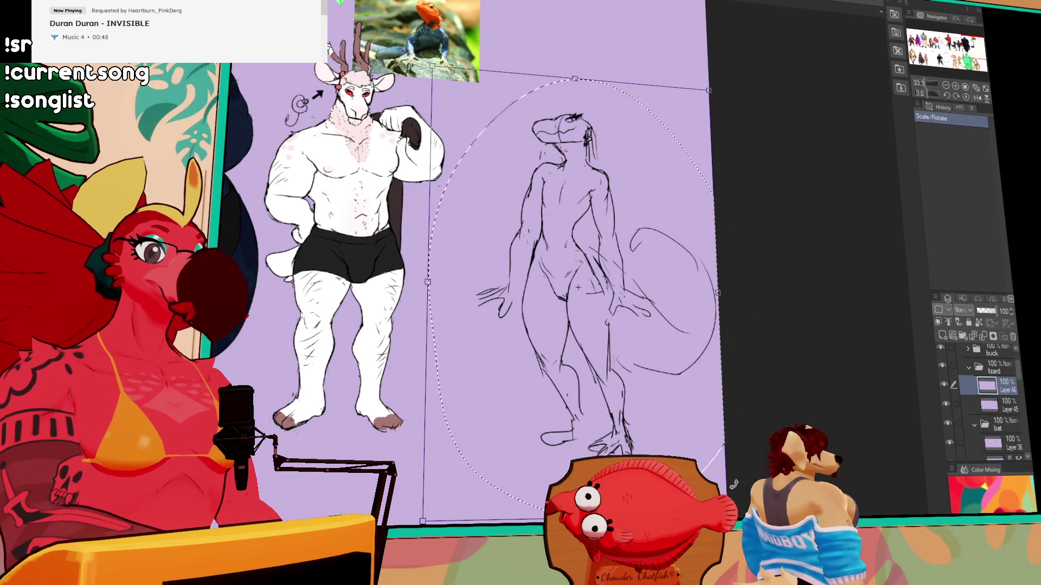
pyautogui.moveTo(717, 293); pyautogui.dragTo(697, 287)
pyautogui.press('Return')
pyautogui.moveTo(618, 404)
pyautogui.mouseDown()
pyautogui.moveTo(608, 394)
pyautogui.moveTo(832, 397)
pyautogui.moveTo(821, 399)
pyautogui.moveTo(837, 380)
pyautogui.moveTo(818, 374)
pyautogui.mouseUp()
pyautogui.hotkey('ctrl', 't')
pyautogui.press('Return')
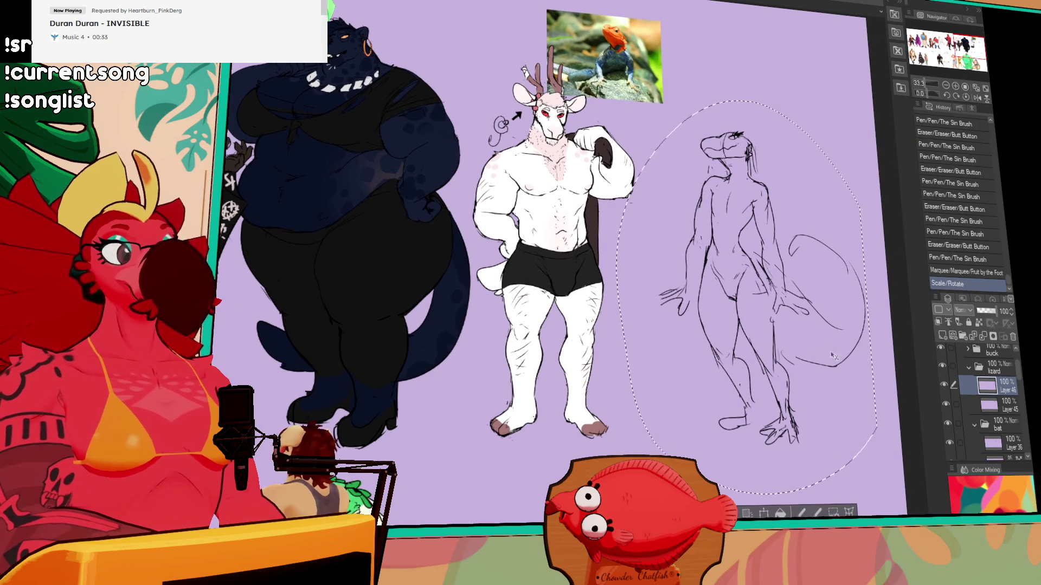
pyautogui.hotkey('ctrl', 'd')
pyautogui.moveTo(886, 311); pyautogui.dragTo(829, 312)
pyautogui.click(956, 88)
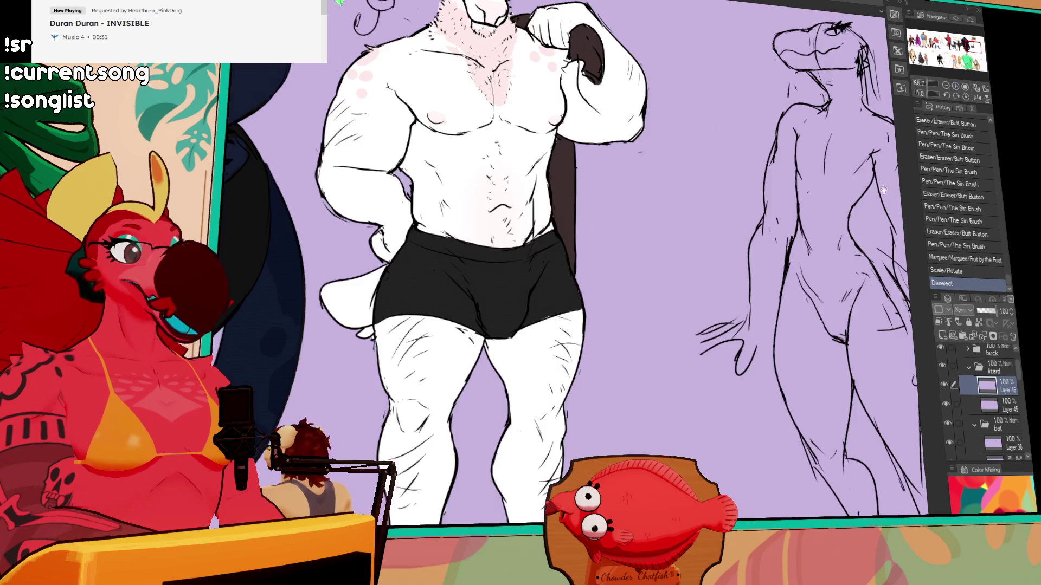
# Erase a stray mark and touch up the neck and chest lines.
pyautogui.moveTo(813, 271); pyautogui.dragTo(542, 271)
pyautogui.moveTo(583, 236)
pyautogui.mouseDown()
pyautogui.moveTo(556, 206)
pyautogui.moveTo(573, 216)
pyautogui.mouseUp()
pyautogui.moveTo(559, 179); pyautogui.dragTo(557, 165)
pyautogui.moveTo(557, 165); pyautogui.dragTo(556, 161)
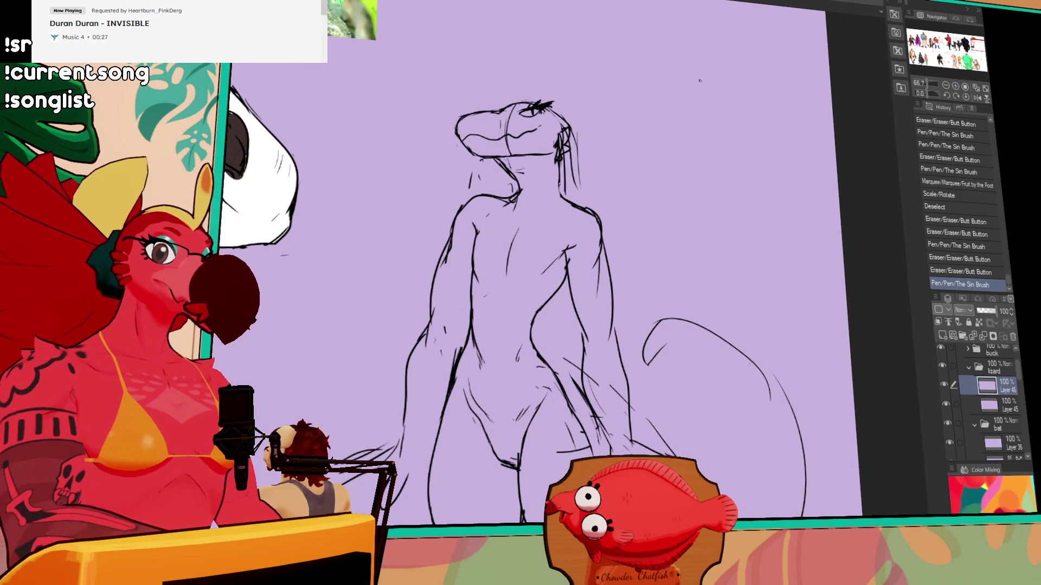
# Try arcs over the top of the head, toggling undo and redo, then discard them.
pyautogui.moveTo(517, 100)
pyautogui.mouseDown()
pyautogui.moveTo(547, 92)
pyautogui.moveTo(580, 115)
pyautogui.moveTo(585, 201)
pyautogui.mouseUp()
pyautogui.hotkey('ctrl', 'z')
pyautogui.hotkey('ctrl', 'z')
pyautogui.hotkey('ctrl', 'y')
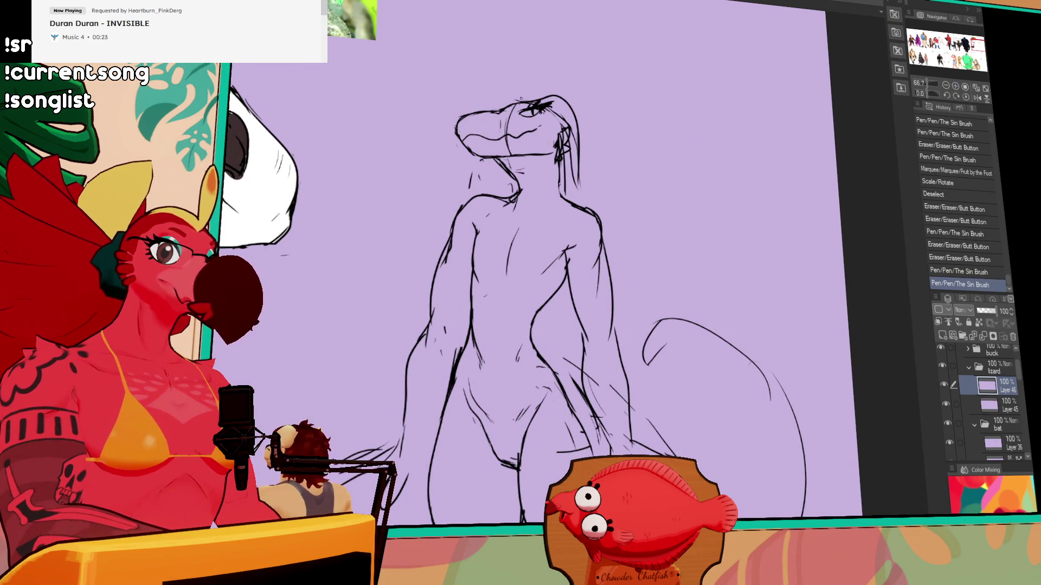
pyautogui.hotkey('ctrl', 'z')
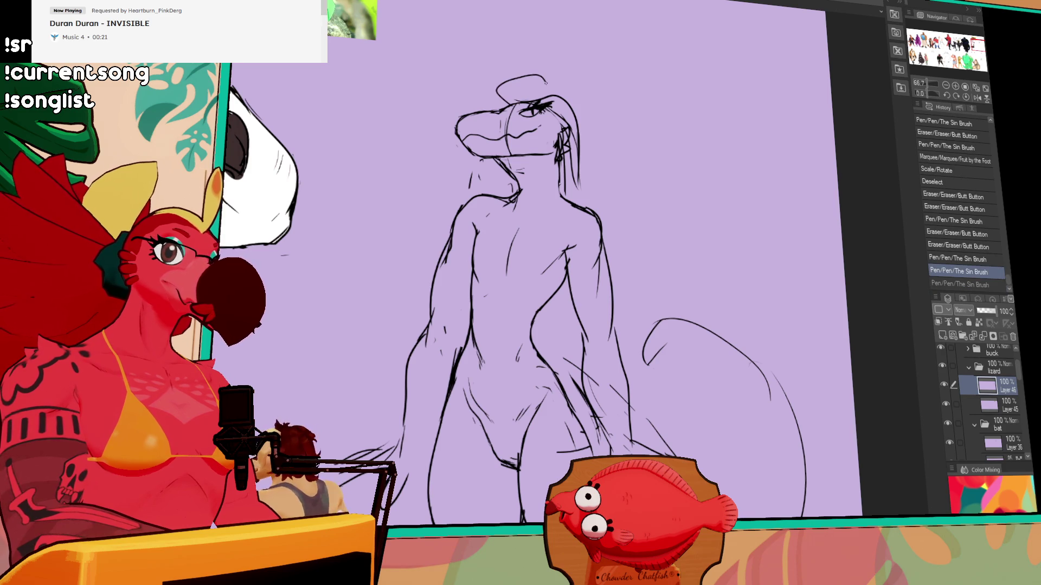
pyautogui.hotkey('ctrl', 'y')
pyautogui.moveTo(517, 98)
pyautogui.mouseDown()
pyautogui.moveTo(553, 91)
pyautogui.moveTo(508, 144)
pyautogui.moveTo(502, 129)
pyautogui.mouseUp()
pyautogui.hotkey('ctrl', 'z')
pyautogui.hotkey('ctrl', 'z')
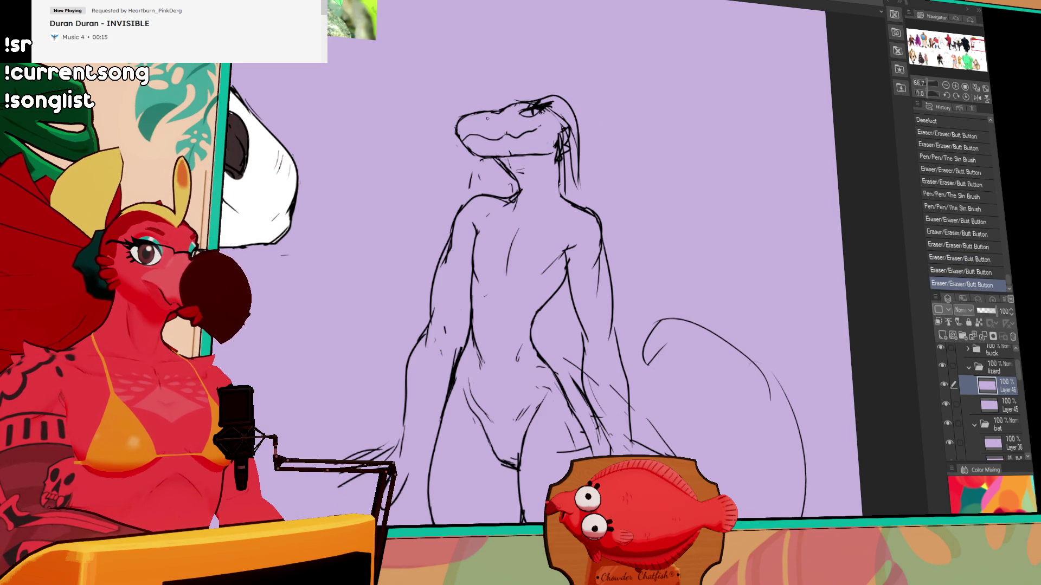
# Erase a small stray line and rework the snout line.
pyautogui.moveTo(500, 89); pyautogui.dragTo(549, 250)
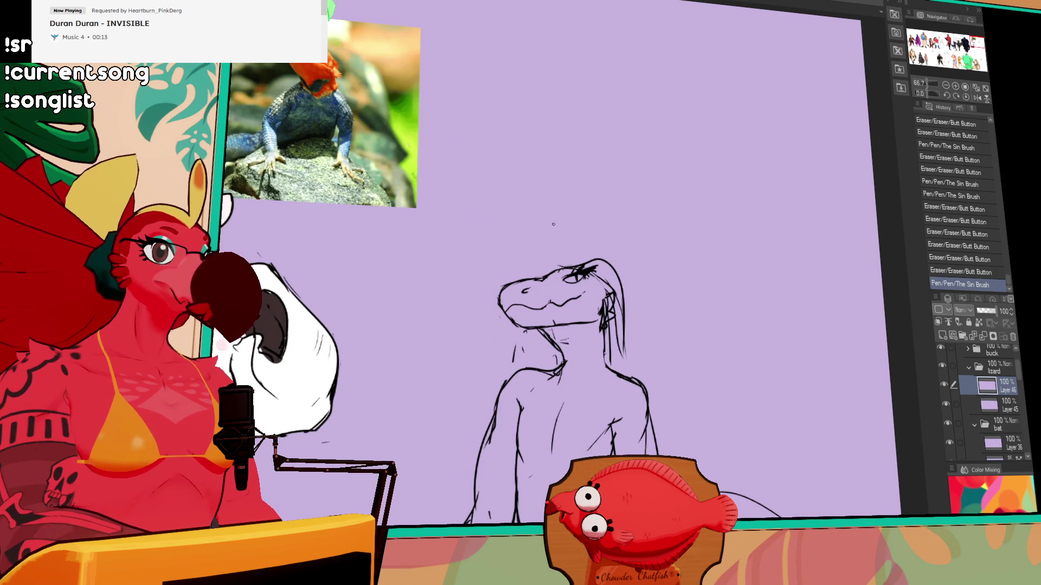
pyautogui.hotkey('ctrl', 'z')
pyautogui.moveTo(520, 289); pyautogui.dragTo(536, 299)
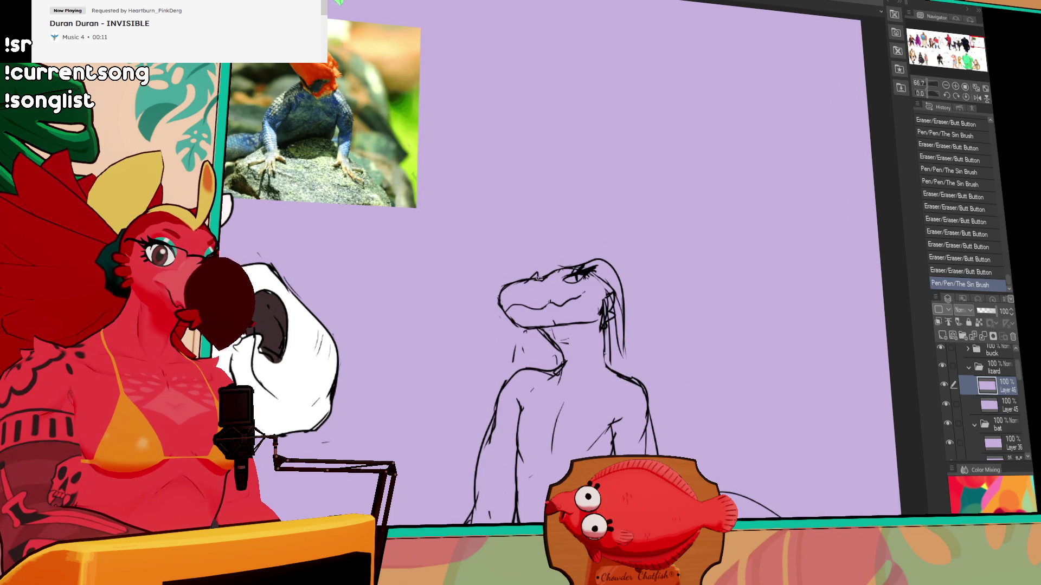
pyautogui.hotkey('ctrl', 'z')
pyautogui.hotkey('ctrl', 'y')
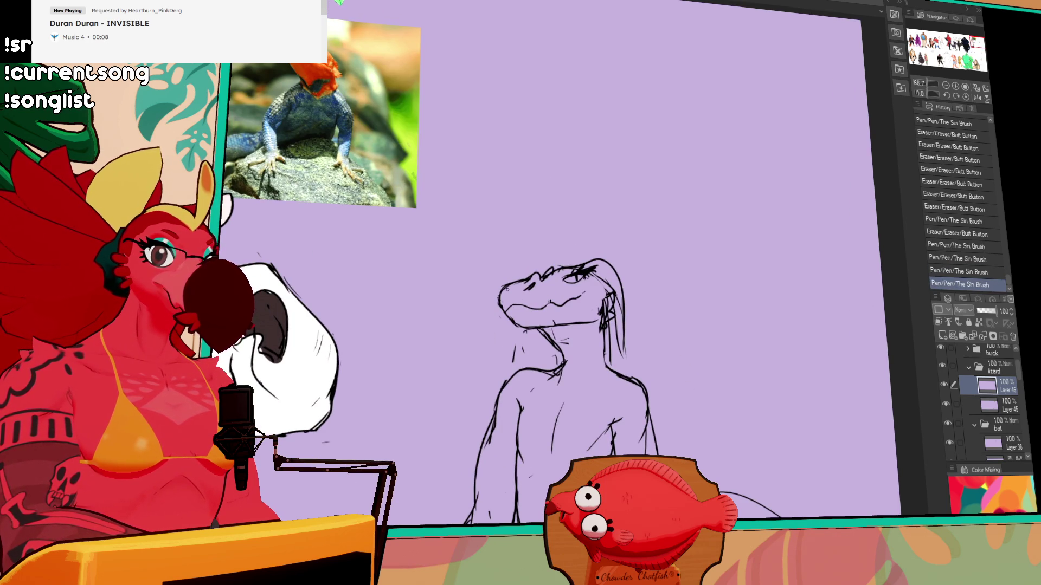
pyautogui.moveTo(521, 279)
pyautogui.mouseDown()
pyautogui.moveTo(549, 290)
pyautogui.moveTo(514, 277)
pyautogui.moveTo(529, 292)
pyautogui.moveTo(556, 285)
pyautogui.moveTo(520, 296)
pyautogui.moveTo(559, 290)
pyautogui.moveTo(542, 287)
pyautogui.mouseUp()
pyautogui.hotkey('ctrl', 'z')
pyautogui.hotkey('ctrl', 'z')
pyautogui.hotkey('ctrl', 'z')
pyautogui.hotkey('ctrl', 'z')
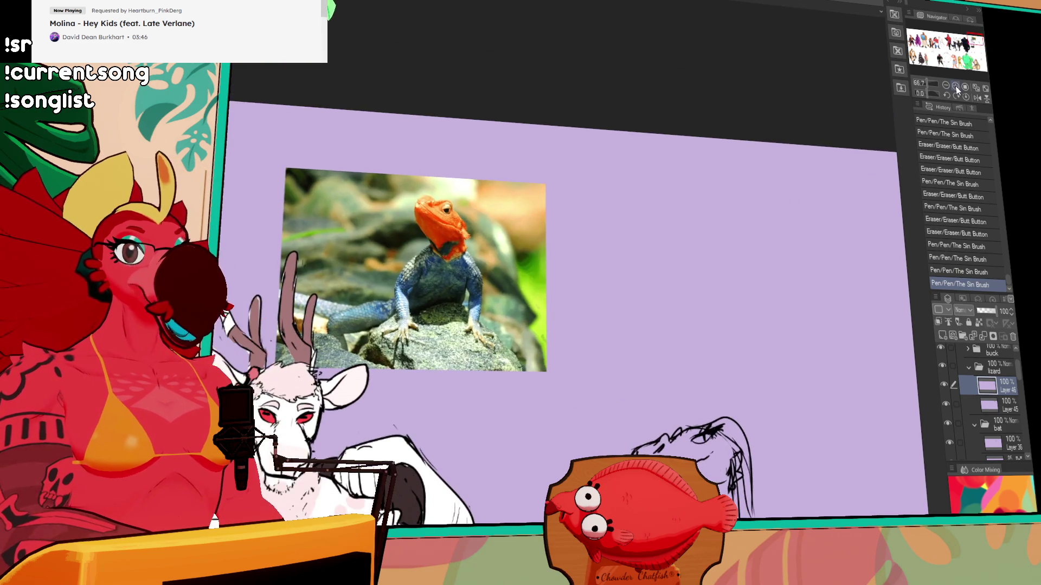
# Zoom in on the lizard sketch and bring the head into view, erasing a small mark.
pyautogui.click(955, 87)
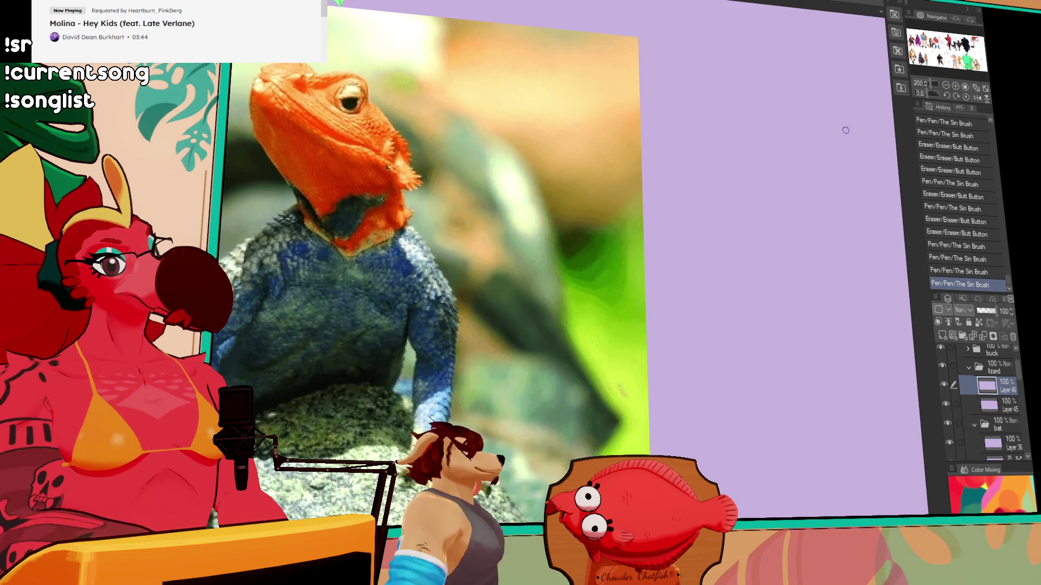
pyautogui.scroll(-2, 829, 188)
pyautogui.moveTo(809, 395)
pyautogui.mouseDown()
pyautogui.moveTo(720, 249)
pyautogui.moveTo(694, 164)
pyautogui.mouseUp()
pyautogui.click(657, 277)
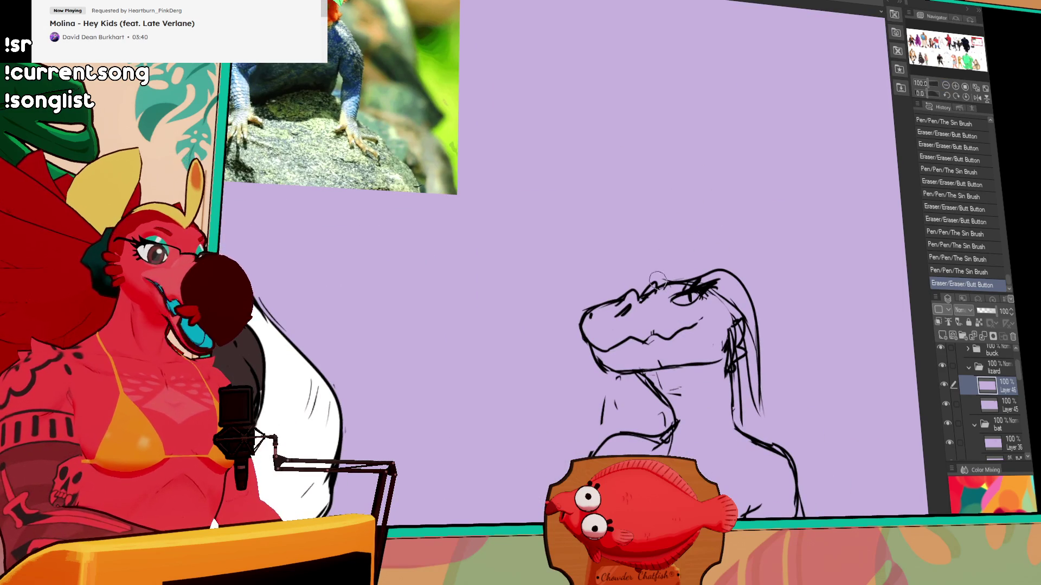
pyautogui.moveTo(674, 315); pyautogui.dragTo(670, 291)
# Rework the mouth line and redraw the lower jaw and neck line.
pyautogui.click(647, 277)
pyautogui.click(604, 319)
pyautogui.moveTo(610, 317); pyautogui.dragTo(664, 311)
pyautogui.moveTo(602, 324)
pyautogui.mouseDown()
pyautogui.moveTo(610, 347)
pyautogui.moveTo(713, 304)
pyautogui.mouseUp()
pyautogui.moveTo(684, 363)
pyautogui.mouseDown()
pyautogui.moveTo(618, 369)
pyautogui.moveTo(691, 359)
pyautogui.moveTo(741, 329)
pyautogui.moveTo(745, 273)
pyautogui.mouseUp()
# Erase lines at the snout and stray marks around the head.
pyautogui.moveTo(623, 238)
pyautogui.mouseDown()
pyautogui.moveTo(648, 226)
pyautogui.moveTo(639, 250)
pyautogui.moveTo(658, 228)
pyautogui.moveTo(664, 234)
pyautogui.moveTo(601, 250)
pyautogui.mouseUp()
pyautogui.hotkey('ctrl', 'z')
pyautogui.hotkey('ctrl', 'z')
pyautogui.moveTo(599, 249)
pyautogui.mouseDown()
pyautogui.moveTo(586, 267)
pyautogui.moveTo(599, 243)
pyautogui.mouseUp()
pyautogui.click(627, 251)
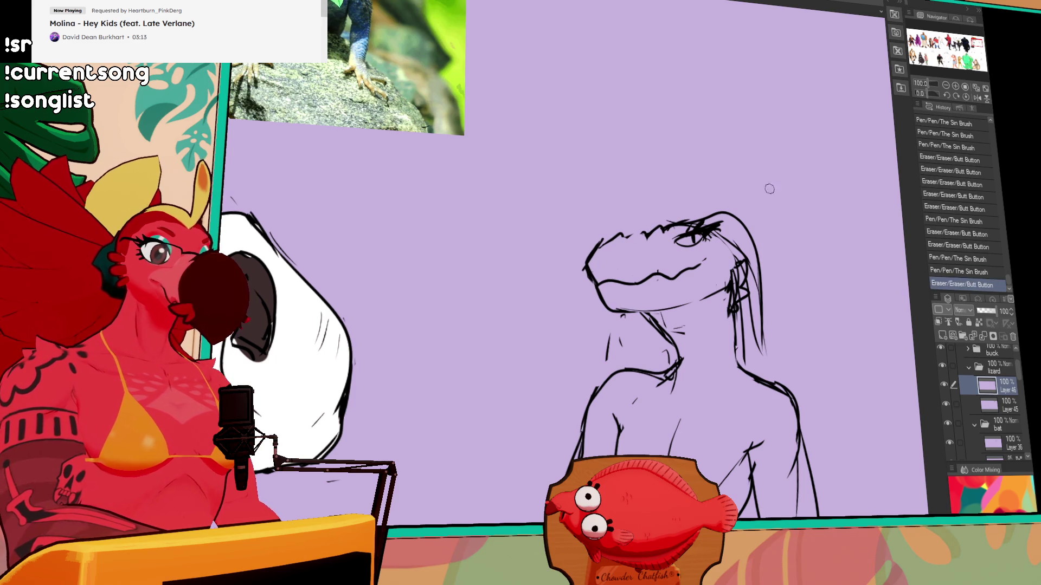
pyautogui.moveTo(774, 193)
pyautogui.mouseDown()
pyautogui.moveTo(777, 275)
pyautogui.moveTo(777, 208)
pyautogui.mouseUp()
pyautogui.click(659, 258)
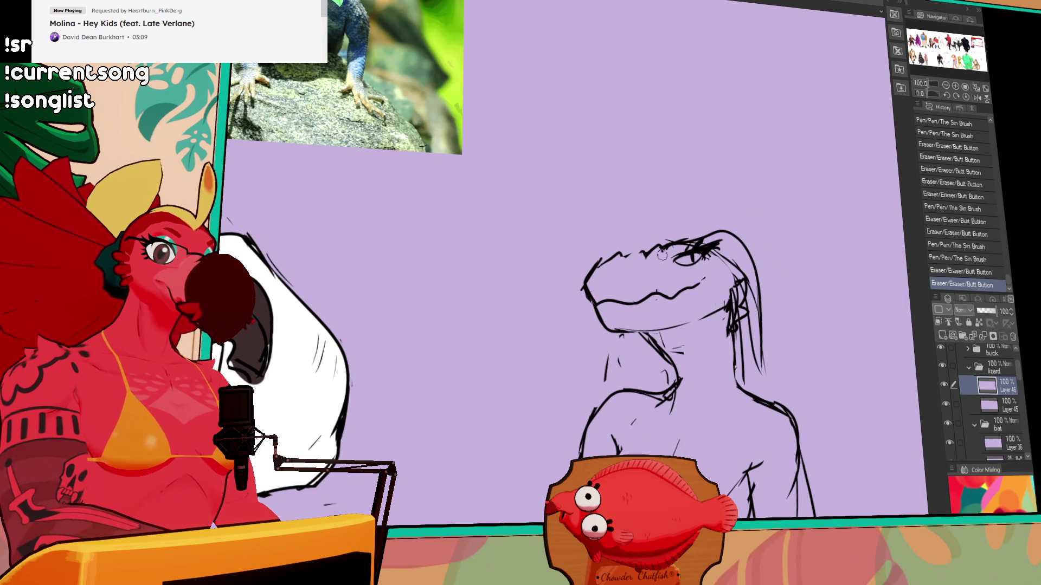
pyautogui.moveTo(646, 257)
pyautogui.mouseDown()
pyautogui.moveTo(634, 258)
pyautogui.moveTo(682, 239)
pyautogui.mouseUp()
# Erase bits of the head line and test new jaw and neck lines, undoing them.
pyautogui.hotkey('ctrl', 'z')
pyautogui.hotkey('ctrl', 'y')
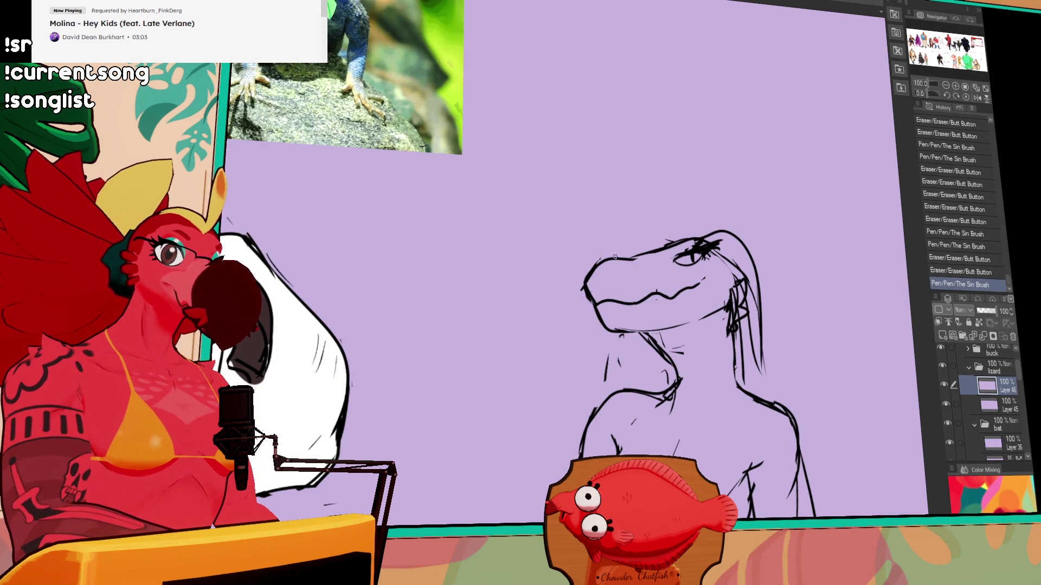
pyautogui.moveTo(636, 260); pyautogui.dragTo(658, 250)
pyautogui.moveTo(668, 245); pyautogui.dragTo(680, 241)
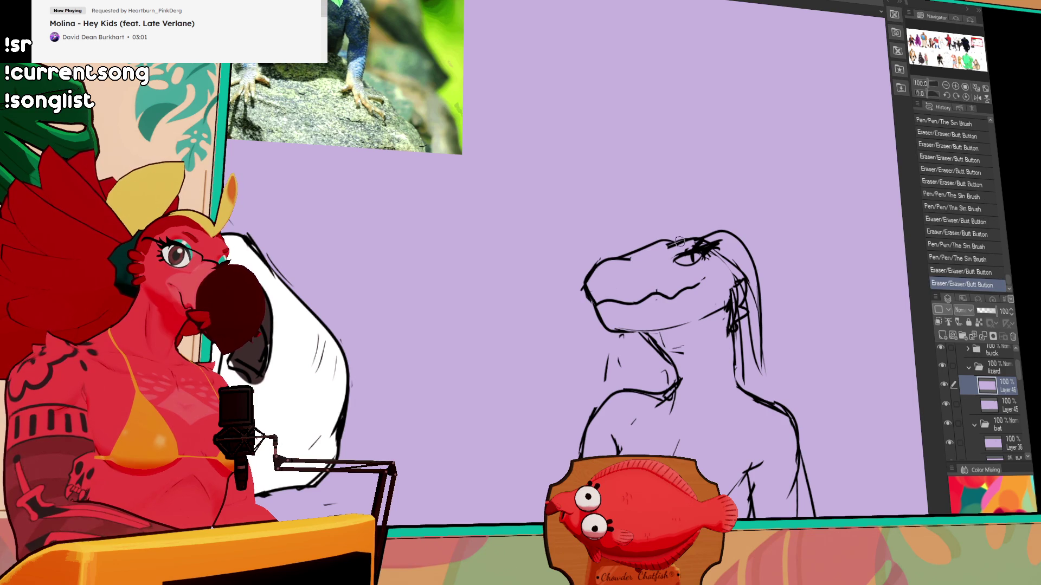
pyautogui.moveTo(668, 293); pyautogui.dragTo(672, 344)
pyautogui.moveTo(665, 282); pyautogui.dragTo(658, 398)
pyautogui.hotkey('ctrl', 'z')
pyautogui.hotkey('ctrl', 'z')
# Trim the mouth line, draw two lines down the neck, and redraw the throat lines.
pyautogui.hotkey('ctrl', 'z')
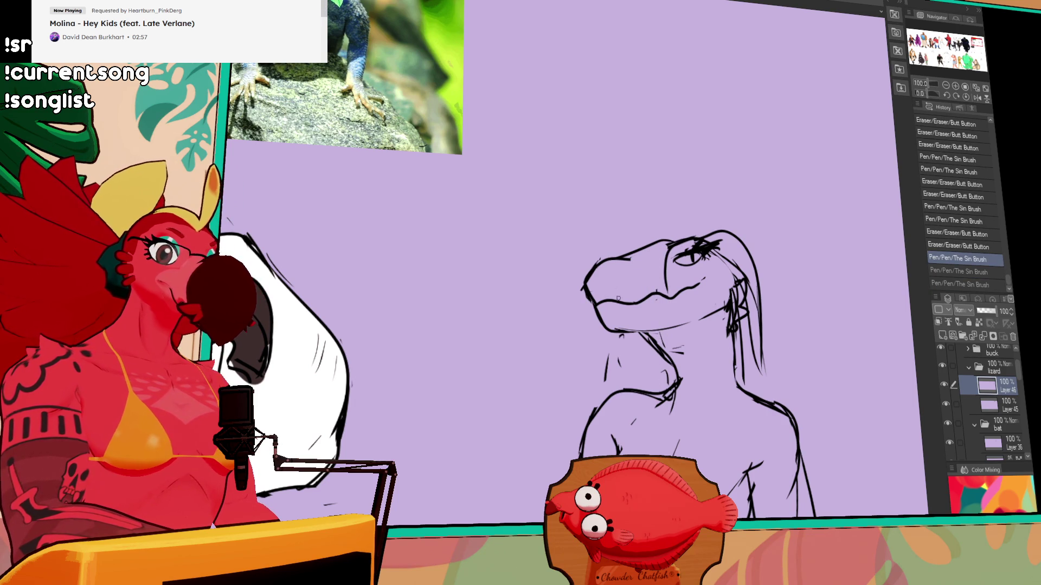
pyautogui.moveTo(615, 303)
pyautogui.mouseDown()
pyautogui.moveTo(596, 304)
pyautogui.moveTo(643, 301)
pyautogui.mouseUp()
pyautogui.hotkey('ctrl', 'z')
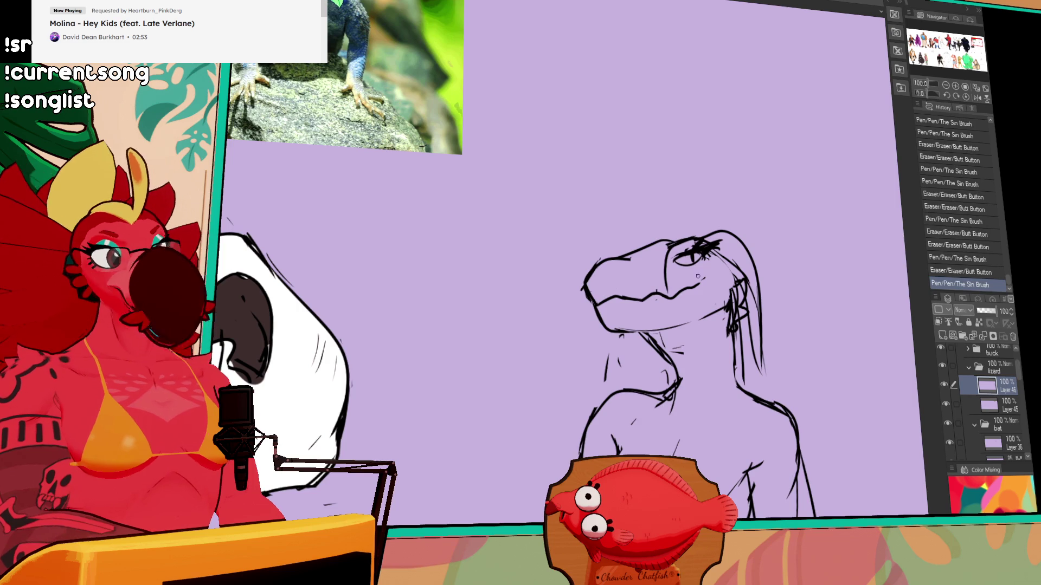
pyautogui.moveTo(658, 247)
pyautogui.mouseDown()
pyautogui.moveTo(663, 346)
pyautogui.moveTo(645, 332)
pyautogui.moveTo(661, 364)
pyautogui.mouseUp()
pyautogui.moveTo(637, 328); pyautogui.dragTo(669, 380)
pyautogui.moveTo(648, 293)
pyautogui.mouseDown()
pyautogui.moveTo(666, 332)
pyautogui.moveTo(658, 314)
pyautogui.moveTo(656, 330)
pyautogui.mouseUp()
pyautogui.moveTo(658, 322); pyautogui.dragTo(652, 300)
pyautogui.moveTo(719, 197)
pyautogui.mouseDown()
pyautogui.moveTo(719, 180)
pyautogui.moveTo(637, 168)
pyautogui.mouseUp()
pyautogui.moveTo(718, 157)
pyautogui.mouseDown()
pyautogui.moveTo(684, 159)
pyautogui.moveTo(741, 211)
pyautogui.moveTo(748, 321)
pyautogui.mouseUp()
# Erase stray lines near the head and redraw the neck lines.
pyautogui.moveTo(618, 249); pyautogui.dragTo(616, 307)
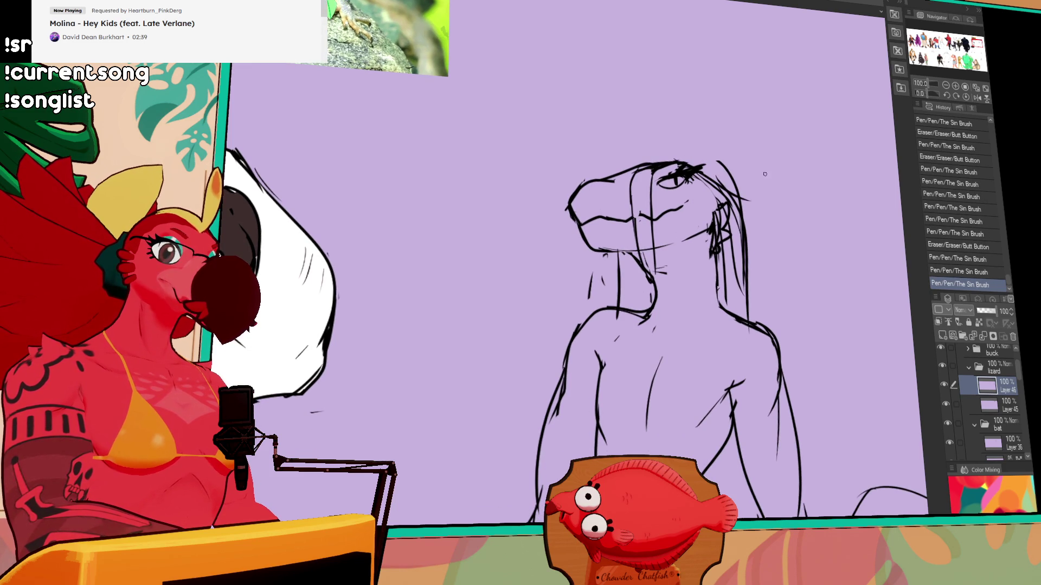
pyautogui.moveTo(643, 232); pyautogui.dragTo(646, 234)
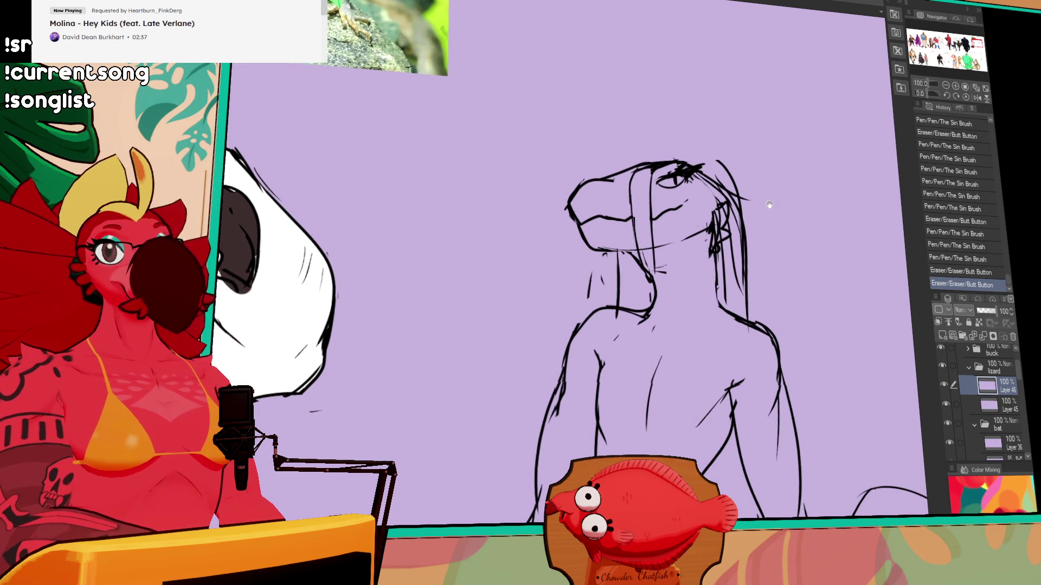
pyautogui.moveTo(747, 193); pyautogui.dragTo(684, 206)
pyautogui.moveTo(569, 225); pyautogui.dragTo(578, 319)
pyautogui.moveTo(582, 259); pyautogui.dragTo(587, 318)
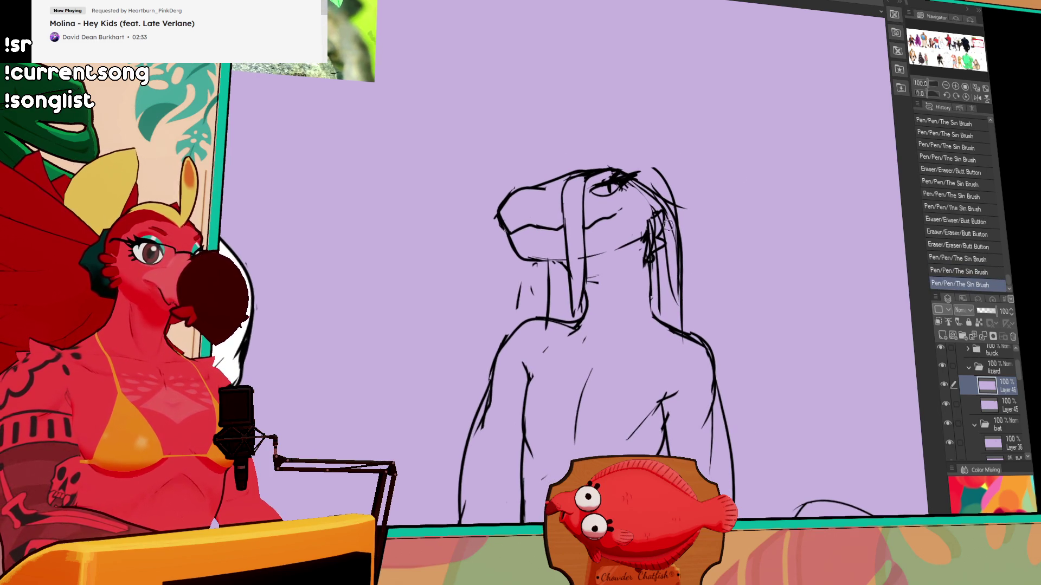
pyautogui.moveTo(671, 231); pyautogui.dragTo(674, 271)
pyautogui.moveTo(673, 255); pyautogui.dragTo(676, 304)
# Redraw the neck strand lines, undoing the last neck stroke.
pyautogui.moveTo(671, 249); pyautogui.dragTo(667, 273)
pyautogui.moveTo(670, 313)
pyautogui.mouseDown()
pyautogui.moveTo(678, 269)
pyautogui.moveTo(680, 338)
pyautogui.mouseUp()
pyautogui.moveTo(680, 312); pyautogui.dragTo(681, 332)
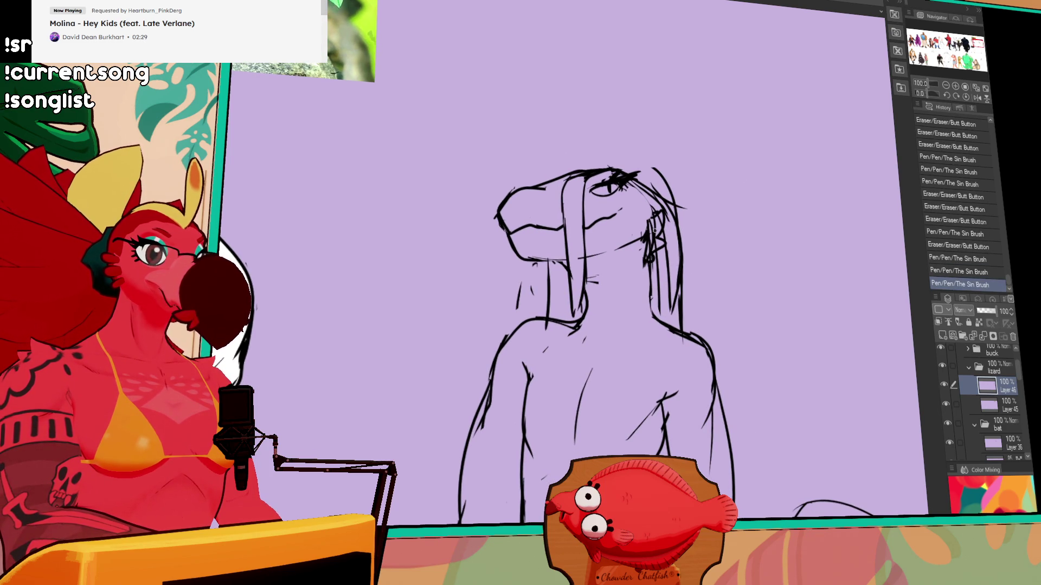
pyautogui.moveTo(580, 301); pyautogui.dragTo(577, 314)
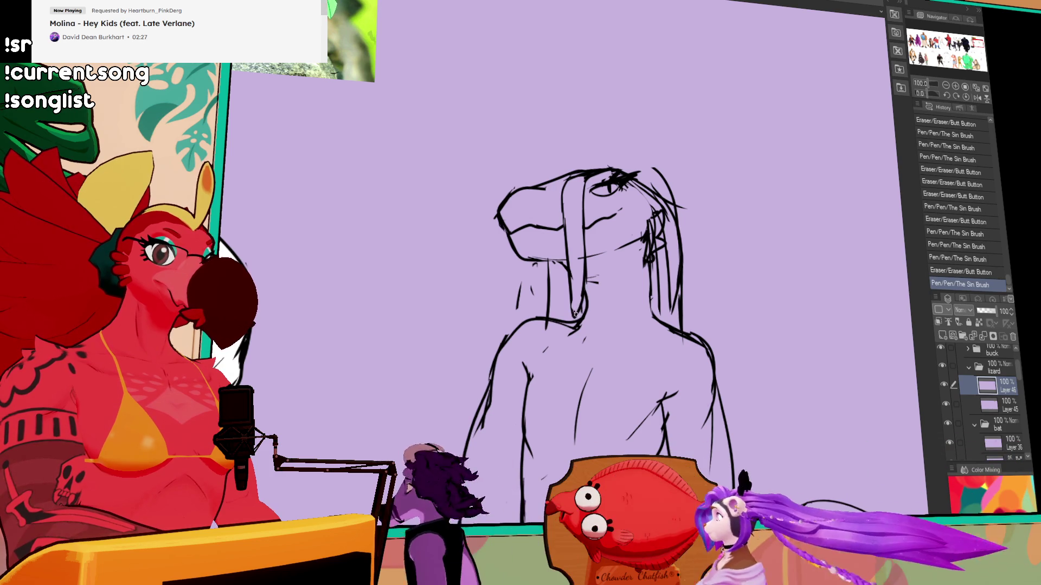
pyautogui.hotkey('ctrl', 'z')
# Redraw the jaw line, add a nostril on the snout, and flip the canvas horizontally.
pyautogui.moveTo(567, 197)
pyautogui.mouseDown()
pyautogui.moveTo(564, 221)
pyautogui.moveTo(515, 226)
pyautogui.moveTo(537, 230)
pyautogui.mouseUp()
pyautogui.moveTo(515, 227)
pyautogui.mouseDown()
pyautogui.moveTo(544, 234)
pyautogui.moveTo(561, 222)
pyautogui.moveTo(529, 234)
pyautogui.mouseUp()
pyautogui.moveTo(518, 232)
pyautogui.mouseDown()
pyautogui.moveTo(537, 233)
pyautogui.moveTo(539, 216)
pyautogui.mouseUp()
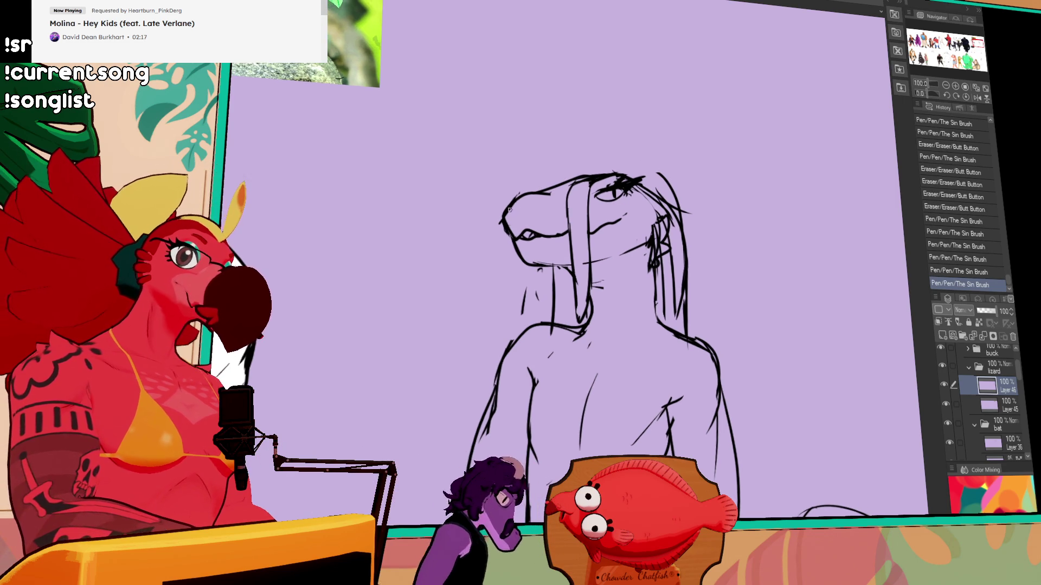
pyautogui.moveTo(538, 210); pyautogui.dragTo(543, 208)
pyautogui.moveTo(543, 208); pyautogui.dragTo(547, 210)
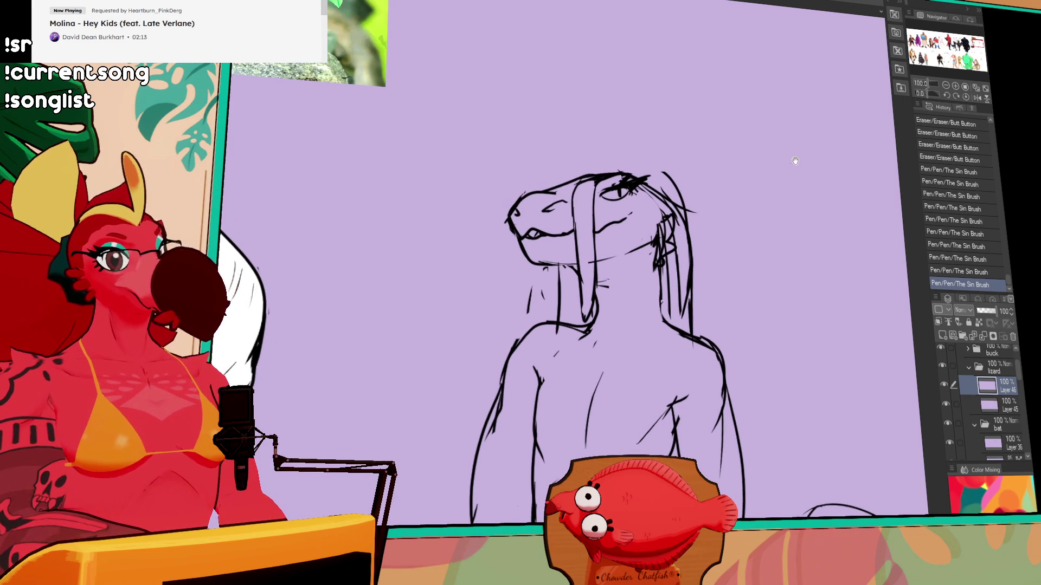
pyautogui.click(976, 98)
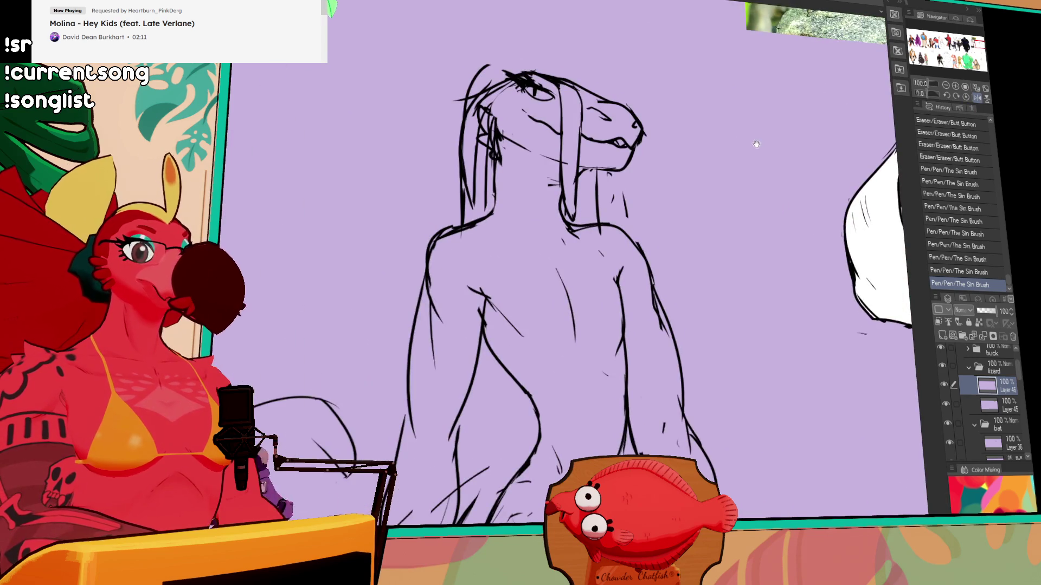
pyautogui.moveTo(572, 185)
pyautogui.mouseDown()
pyautogui.moveTo(480, 215)
pyautogui.moveTo(670, 87)
pyautogui.moveTo(651, 185)
pyautogui.moveTo(618, 176)
pyautogui.moveTo(596, 218)
pyautogui.mouseUp()
# Nudge the selected head slightly left, deselect, and clean up small neck marks.
pyautogui.moveTo(601, 162); pyautogui.dragTo(598, 159)
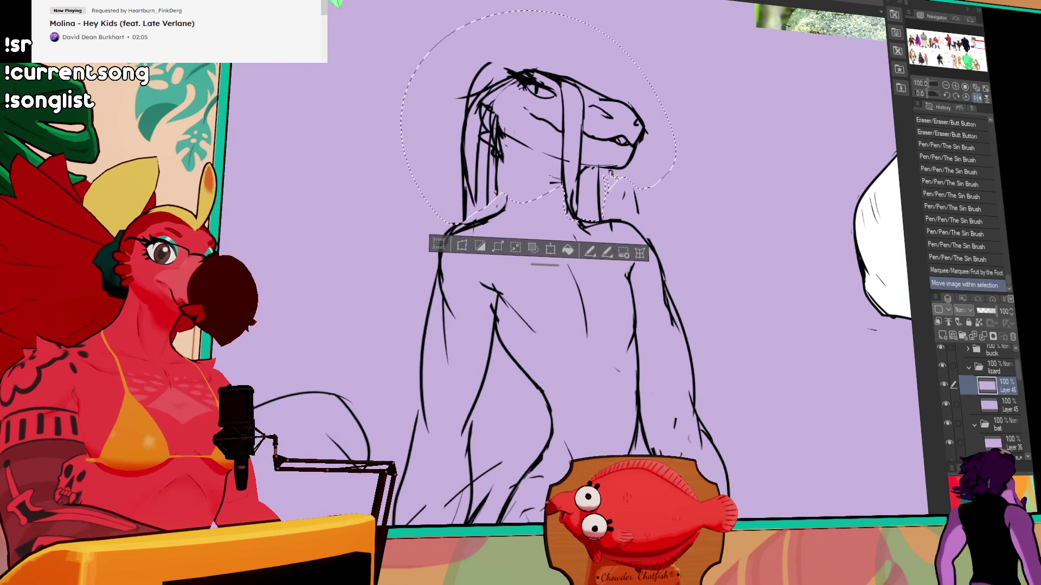
pyautogui.hotkey('ctrl', 'd')
pyautogui.moveTo(507, 162)
pyautogui.mouseDown()
pyautogui.moveTo(505, 222)
pyautogui.moveTo(497, 183)
pyautogui.mouseUp()
pyautogui.moveTo(563, 125); pyautogui.dragTo(567, 128)
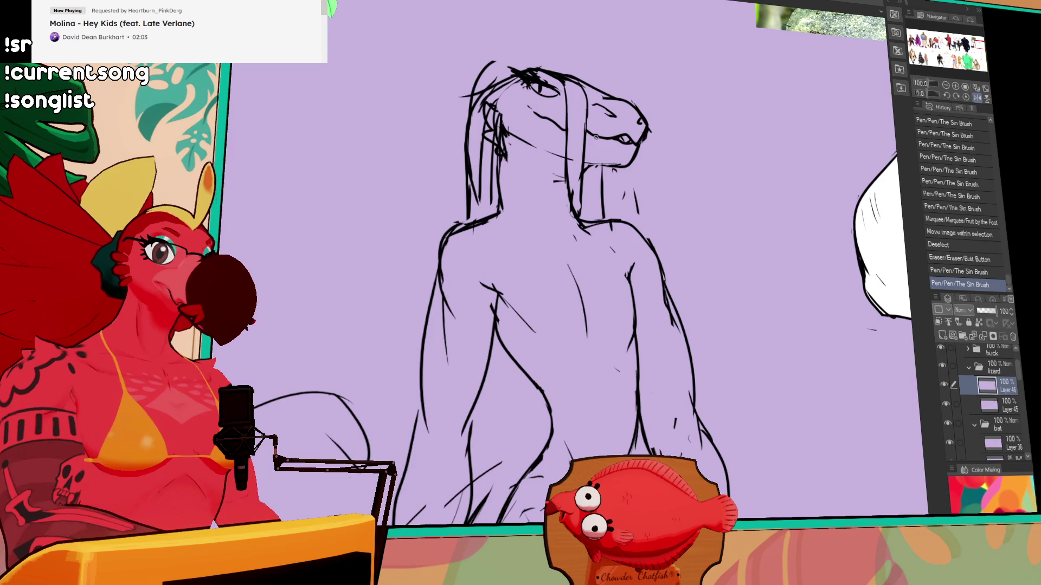
pyautogui.moveTo(573, 193); pyautogui.dragTo(572, 196)
pyautogui.moveTo(572, 196); pyautogui.dragTo(573, 198)
# Draw a curve down the head's left side and redo the neck line.
pyautogui.moveTo(516, 161); pyautogui.dragTo(518, 165)
pyautogui.moveTo(531, 148); pyautogui.dragTo(496, 198)
pyautogui.moveTo(501, 301); pyautogui.dragTo(502, 299)
pyautogui.moveTo(678, 213); pyautogui.dragTo(676, 198)
pyautogui.moveTo(623, 239)
pyautogui.mouseDown()
pyautogui.moveTo(624, 271)
pyautogui.moveTo(615, 266)
pyautogui.mouseUp()
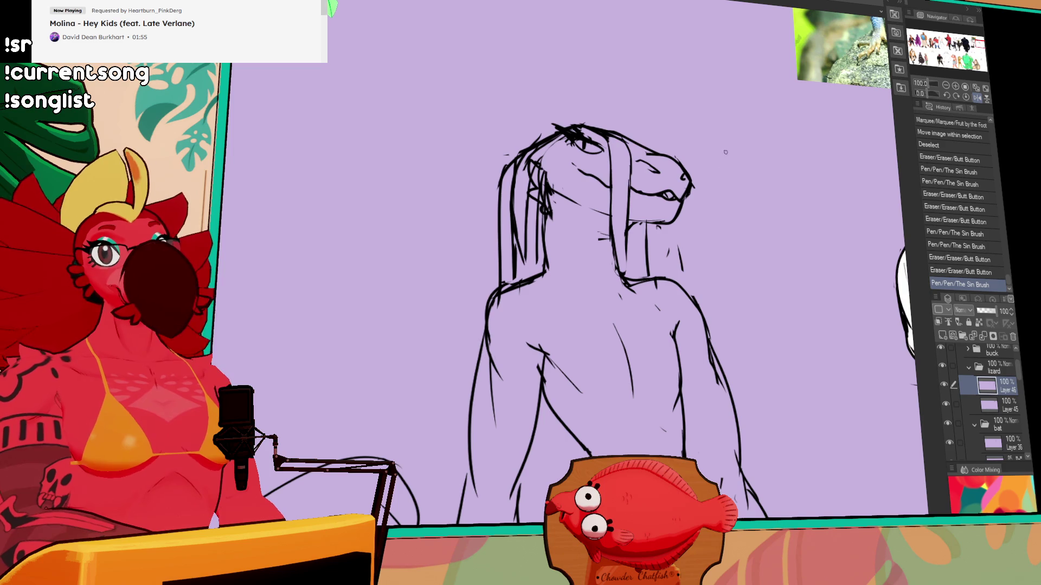
pyautogui.moveTo(721, 174); pyautogui.dragTo(779, 174)
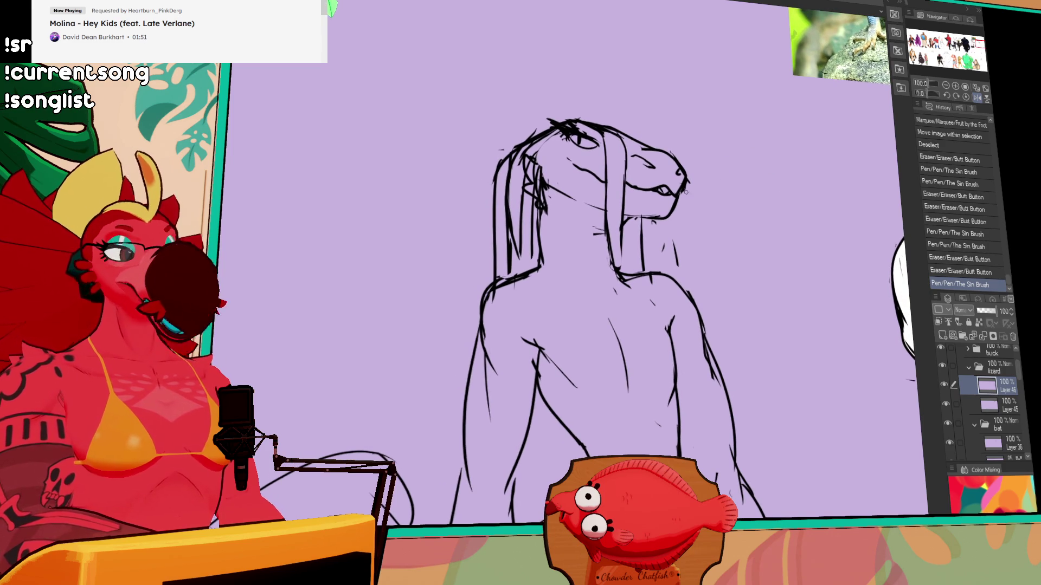
# Erase a small mark and try zigzag hood outline strokes, then undo them.
pyautogui.moveTo(568, 167)
pyautogui.mouseDown()
pyautogui.moveTo(574, 155)
pyautogui.moveTo(574, 169)
pyautogui.moveTo(564, 164)
pyautogui.mouseUp()
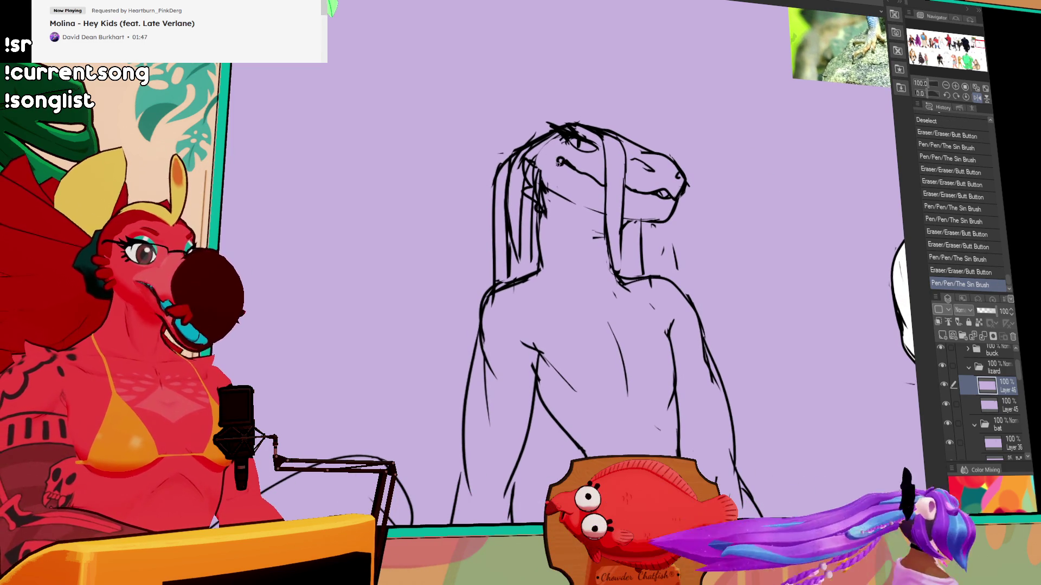
pyautogui.hotkey('ctrl', 'z')
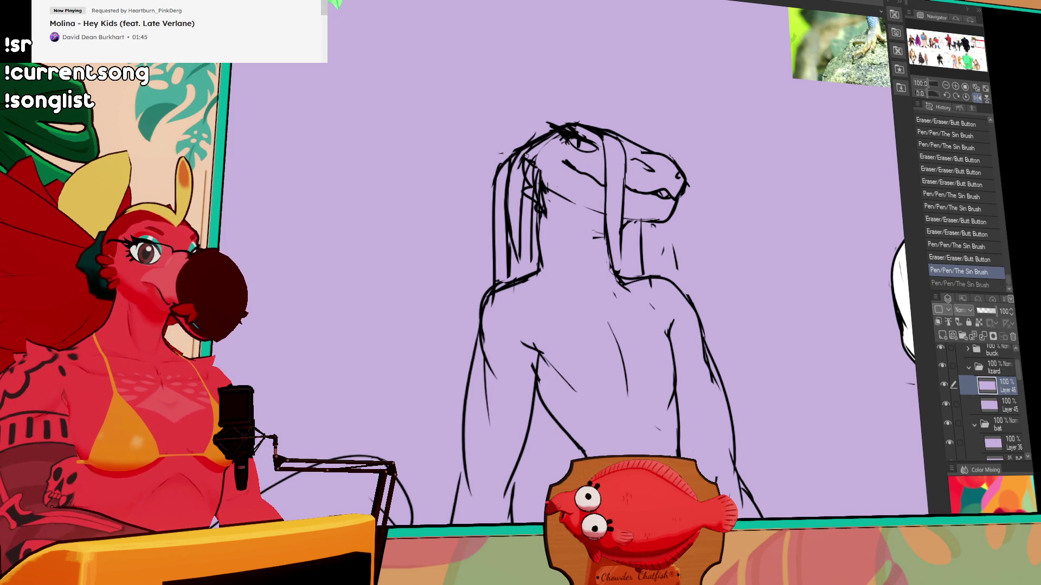
pyautogui.moveTo(632, 64); pyautogui.dragTo(619, 130)
pyautogui.moveTo(630, 61); pyautogui.dragTo(599, 117)
pyautogui.hotkey('ctrl', 'z')
pyautogui.hotkey('ctrl', 'z')
pyautogui.hotkey('ctrl', 'z')
# Erase parts of the snout linework and bring the lower body into view.
pyautogui.moveTo(814, 142); pyautogui.dragTo(757, 150)
pyautogui.moveTo(577, 165); pyautogui.dragTo(634, 184)
pyautogui.moveTo(862, 89)
pyautogui.mouseDown()
pyautogui.moveTo(731, 232)
pyautogui.moveTo(735, 288)
pyautogui.mouseUp()
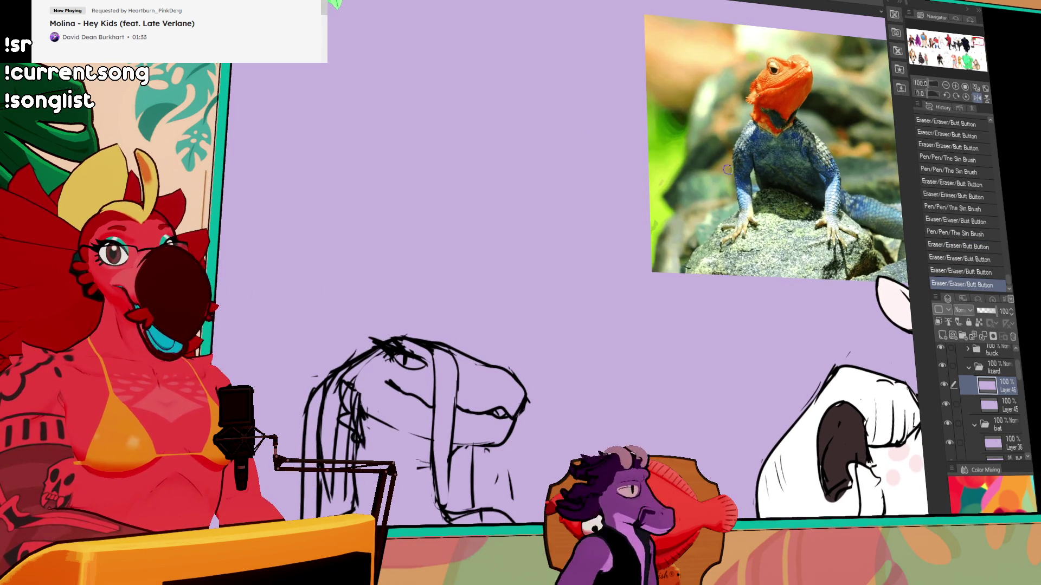
pyautogui.moveTo(679, 256); pyautogui.dragTo(683, 209)
pyautogui.moveTo(685, 411); pyautogui.dragTo(712, 162)
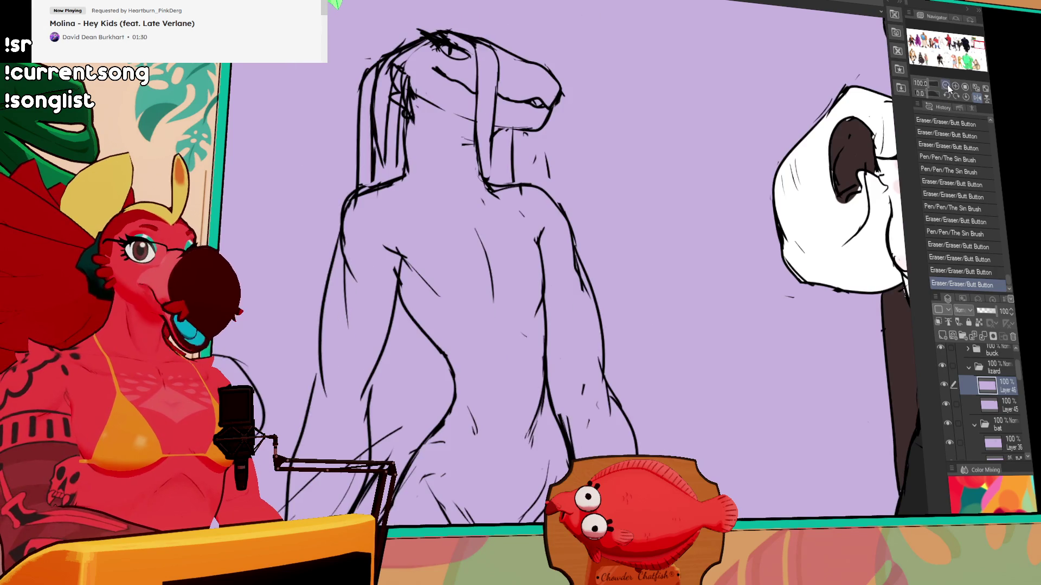
# Zoom out to the whole figure and add a stroke along its side.
pyautogui.click(946, 86)
pyautogui.moveTo(504, 250); pyautogui.dragTo(476, 343)
pyautogui.hotkey('ctrl', 'z')
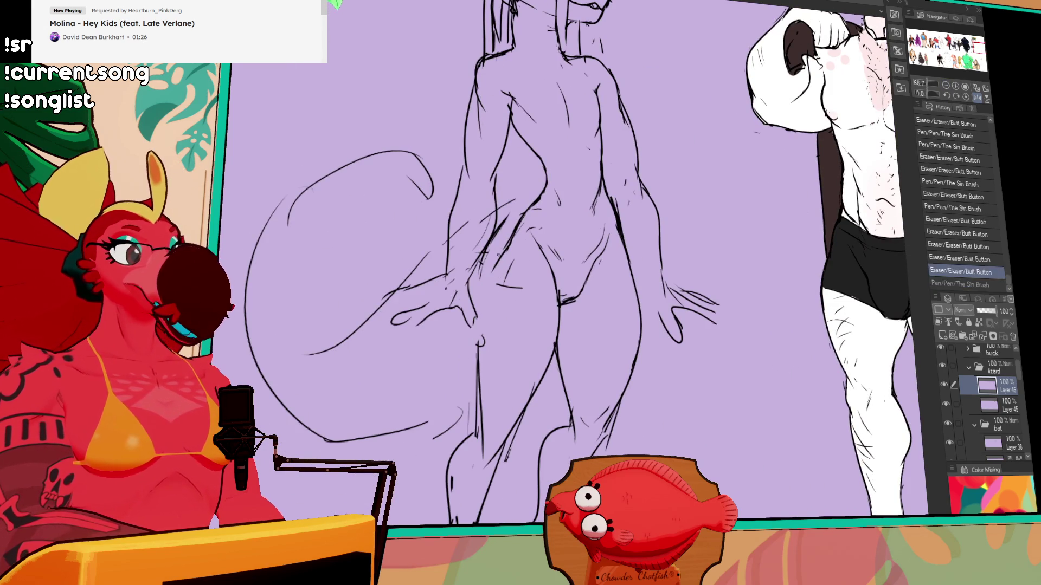
pyautogui.hotkey('ctrl', 'y')
pyautogui.hotkey('ctrl', 'z')
pyautogui.hotkey('ctrl', 'y')
# Try wavy strokes beside the figure and undo them.
pyautogui.moveTo(654, 16); pyautogui.dragTo(589, 122)
pyautogui.moveTo(650, 105)
pyautogui.mouseDown()
pyautogui.moveTo(647, 156)
pyautogui.moveTo(678, 271)
pyautogui.mouseUp()
pyautogui.moveTo(690, 113); pyautogui.dragTo(649, 156)
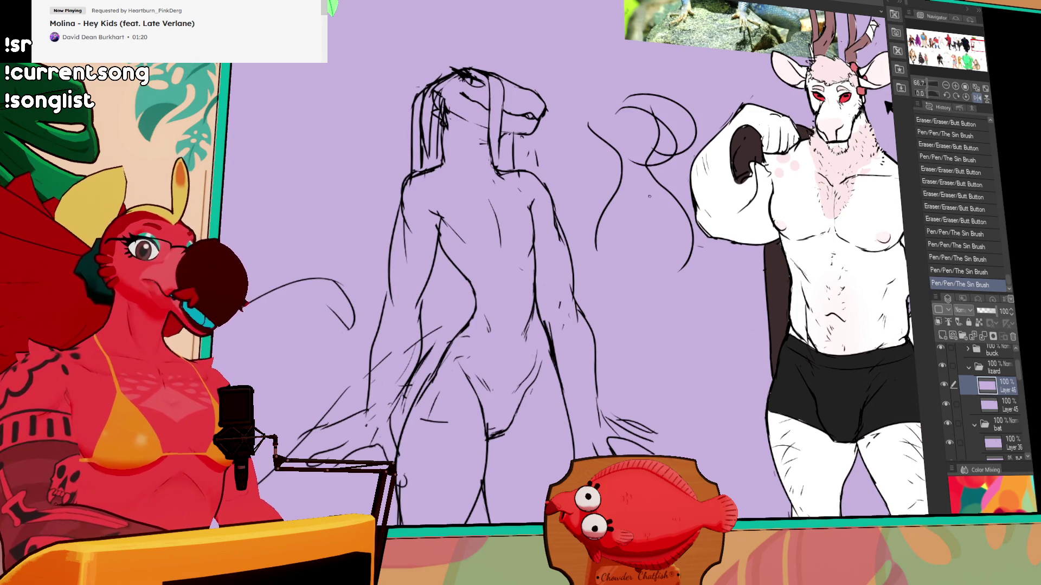
pyautogui.hotkey('ctrl', 'z')
pyautogui.hotkey('ctrl', 'z')
pyautogui.hotkey('ctrl', 'z')
pyautogui.hotkey('ctrl', 'z')
pyautogui.scroll(2, 641, 313)
pyautogui.moveTo(441, 220)
pyautogui.mouseDown()
pyautogui.moveTo(483, 182)
pyautogui.moveTo(481, 118)
pyautogui.mouseUp()
pyautogui.hotkey('ctrl', 'z')
pyautogui.hotkey('ctrl', 'z')
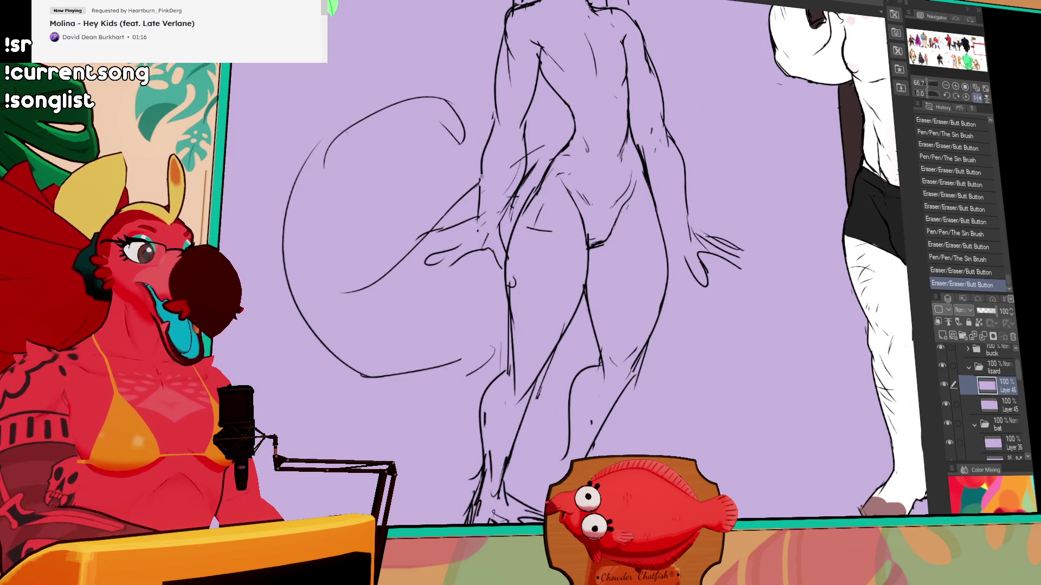
# Rework the groin stroke and hip line on the lower body.
pyautogui.moveTo(751, 142); pyautogui.dragTo(703, 277)
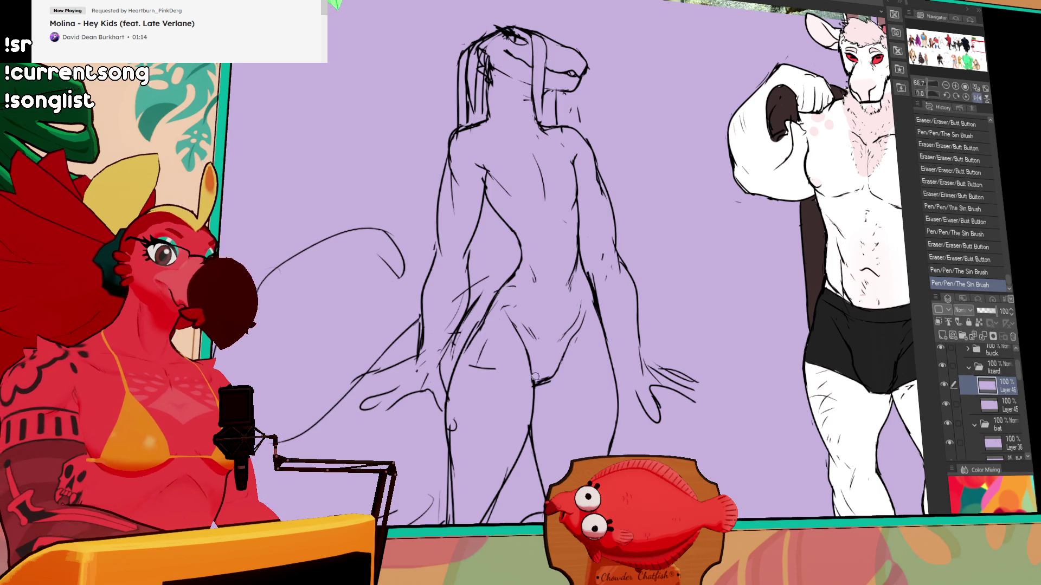
pyautogui.moveTo(544, 373); pyautogui.dragTo(551, 384)
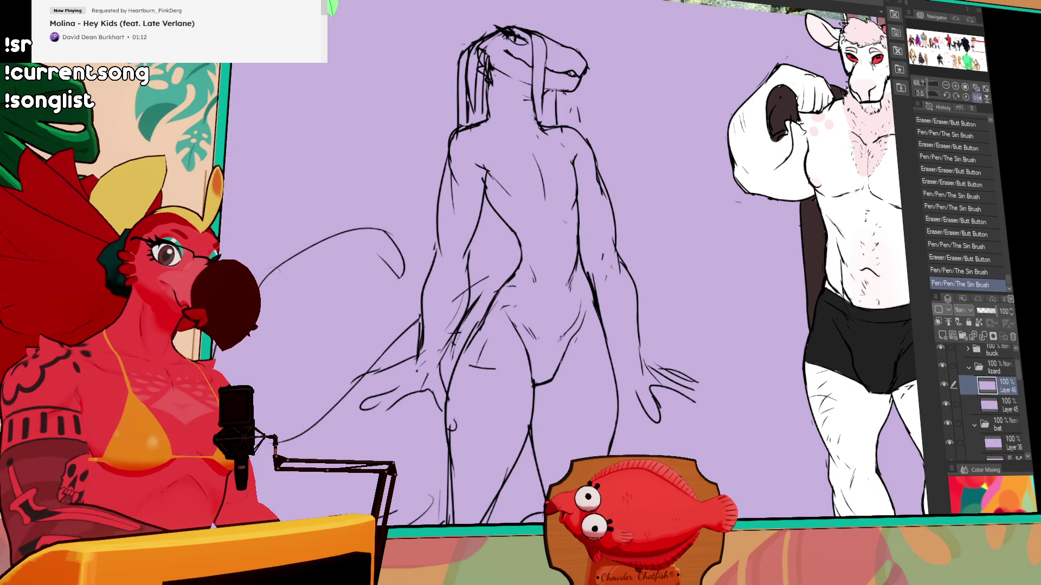
pyautogui.hotkey('ctrl', 'z')
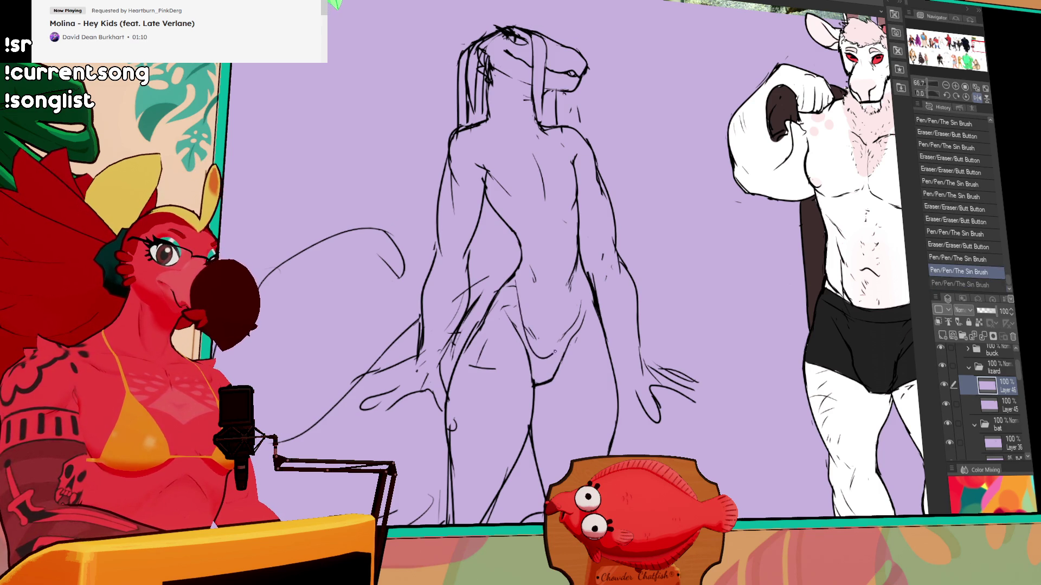
pyautogui.hotkey('ctrl', 'y')
pyautogui.hotkey('ctrl', 'z')
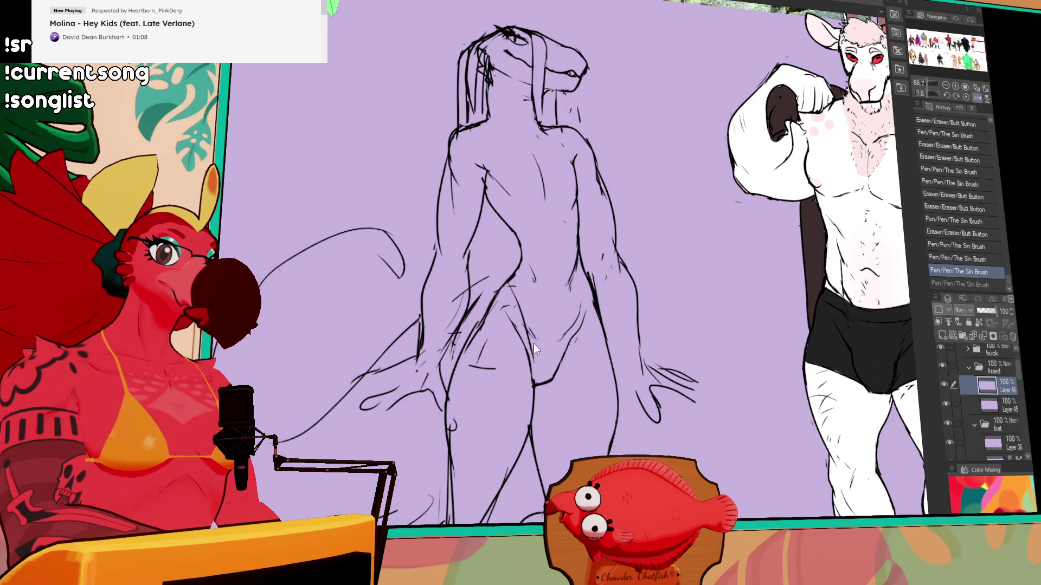
pyautogui.moveTo(518, 316)
pyautogui.mouseDown()
pyautogui.moveTo(530, 358)
pyautogui.moveTo(564, 358)
pyautogui.mouseUp()
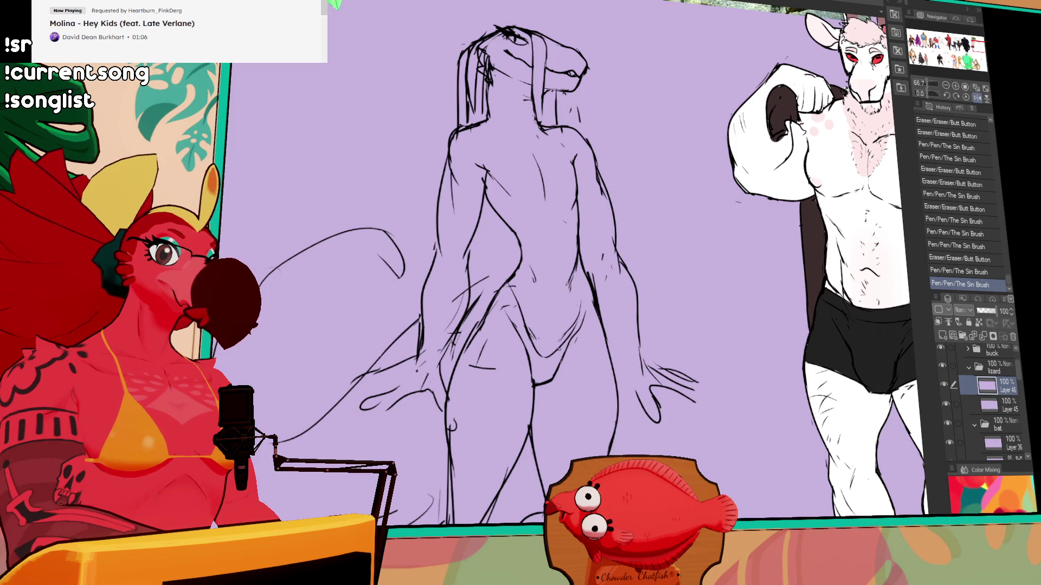
pyautogui.hotkey('ctrl', 'z')
# Add short lower-body strokes and touch up the shoulder lines.
pyautogui.moveTo(590, 289)
pyautogui.mouseDown()
pyautogui.moveTo(574, 335)
pyautogui.moveTo(580, 312)
pyautogui.moveTo(605, 353)
pyautogui.mouseUp()
pyautogui.moveTo(493, 192); pyautogui.dragTo(502, 212)
pyautogui.moveTo(485, 209); pyautogui.dragTo(505, 213)
pyautogui.moveTo(542, 146); pyautogui.dragTo(593, 277)
pyautogui.moveTo(698, 185); pyautogui.dragTo(707, 184)
pyautogui.moveTo(606, 162); pyautogui.dragTo(611, 166)
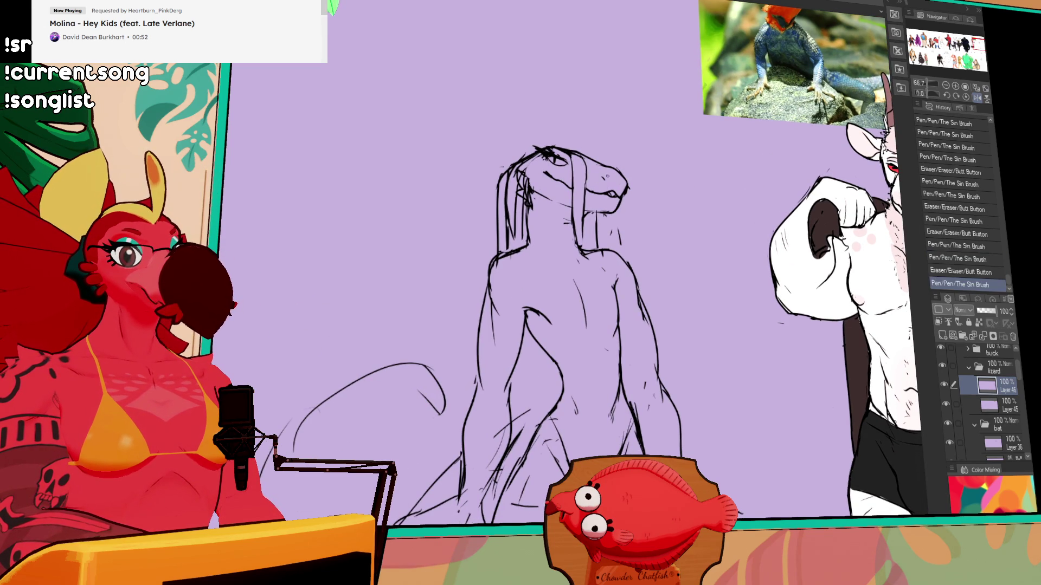
pyautogui.hotkey('ctrl', 'z')
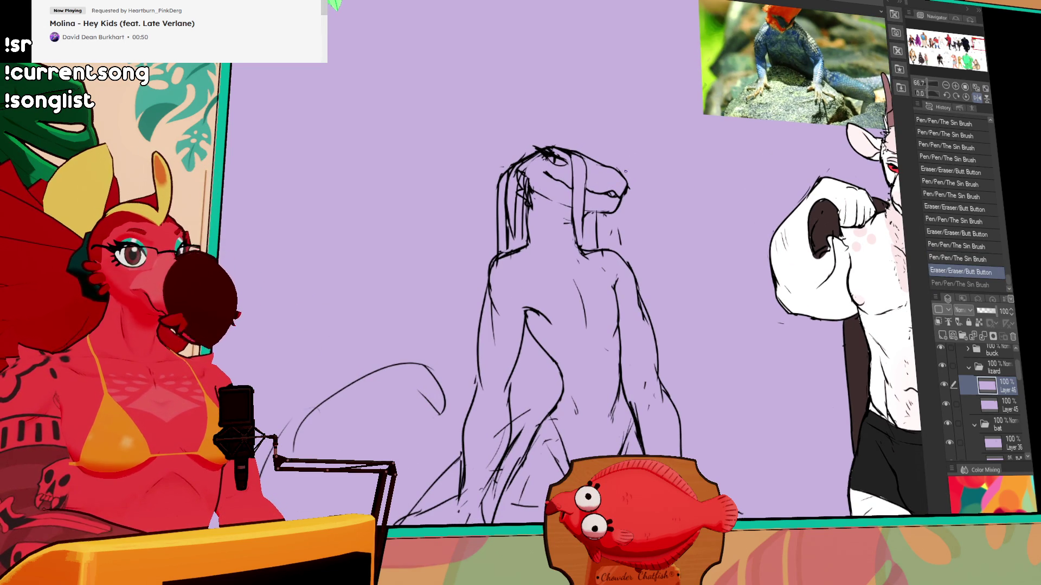